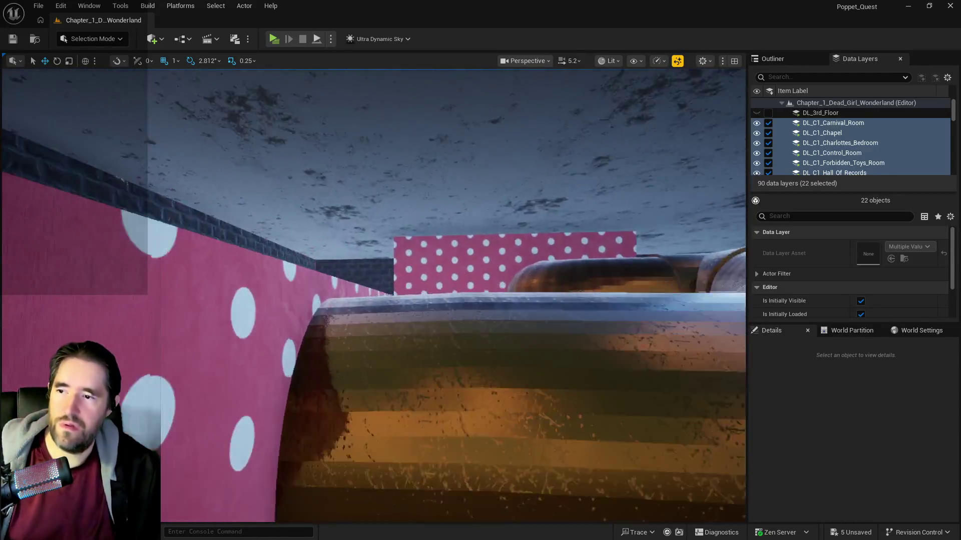
# - Fly into the pink polka-dot room and delete its Crystal Ball 2 collectible actor
pyautogui.moveTo(372, 296); pyautogui.dragTo(372, 296)
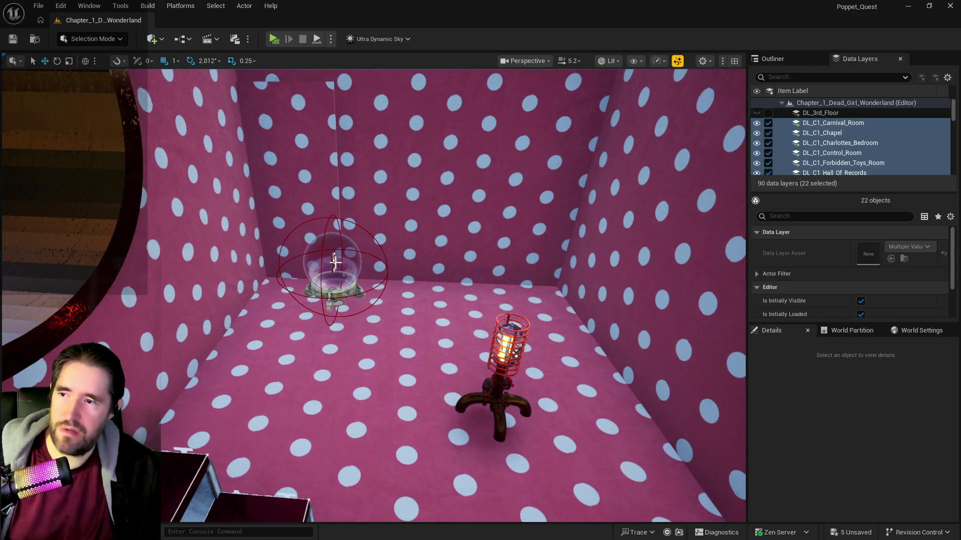
pyautogui.click(334, 262)
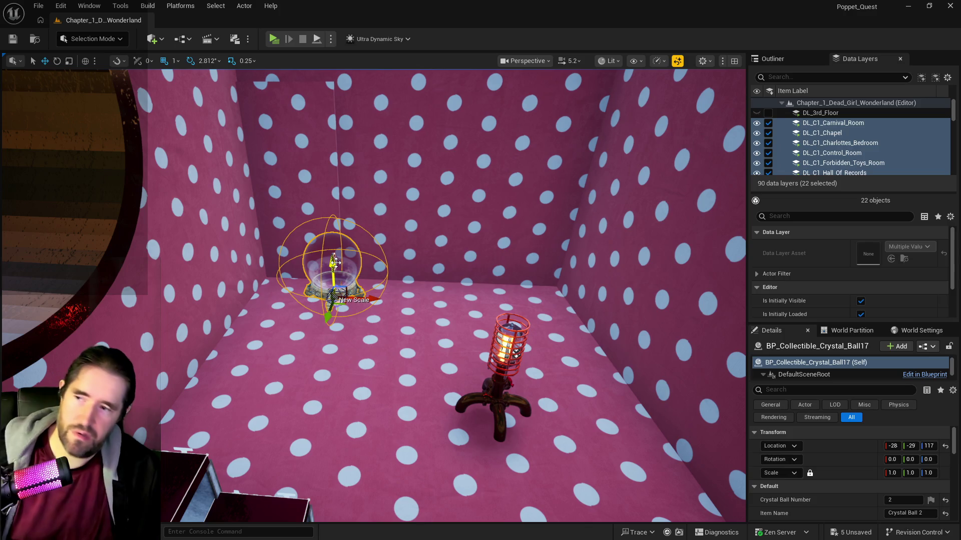
pyautogui.press('Delete')
pyautogui.moveTo(335, 261); pyautogui.dragTo(300, 251)
pyautogui.moveTo(373, 296); pyautogui.dragTo(372, 296)
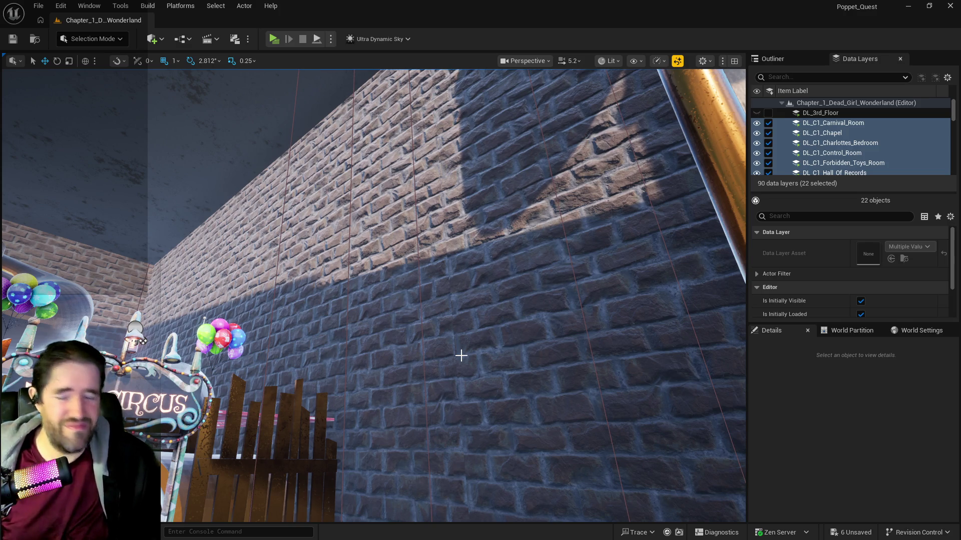
# - Fly into the furnished room and delete the crystal ball collectible there
pyautogui.moveTo(461, 355)
pyautogui.mouseDown()
pyautogui.moveTo(461, 395)
pyautogui.moveTo(396, 350)
pyautogui.moveTo(365, 350)
pyautogui.moveTo(325, 442)
pyautogui.mouseUp()
pyautogui.click(334, 428)
pyautogui.press('Delete')
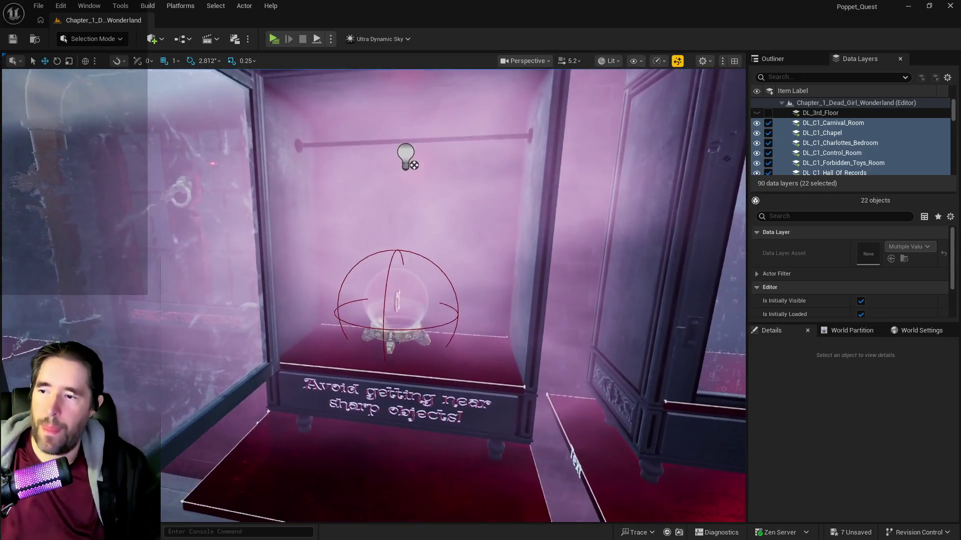
# - Frame and delete crystal ball number 1 in the display case
pyautogui.click(393, 318)
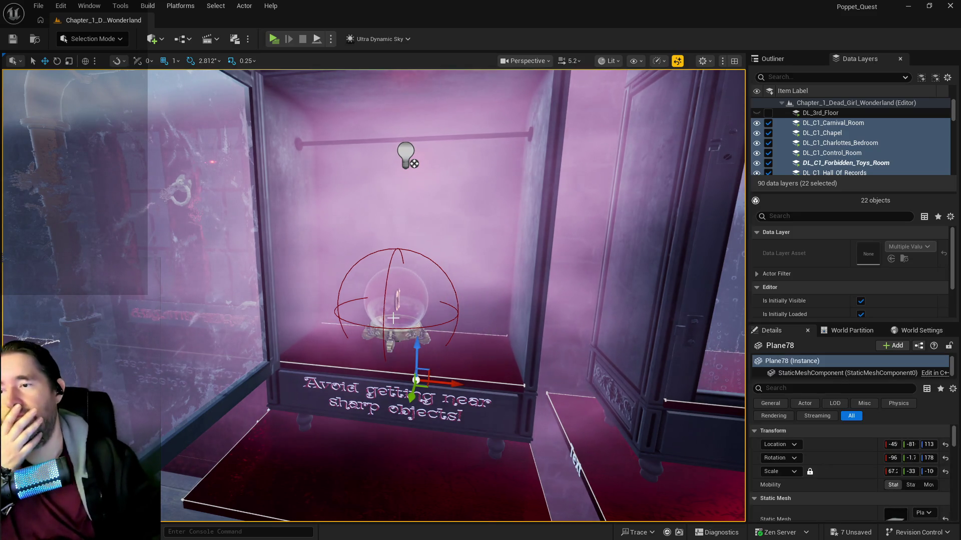
pyautogui.scroll(6, 393, 318)
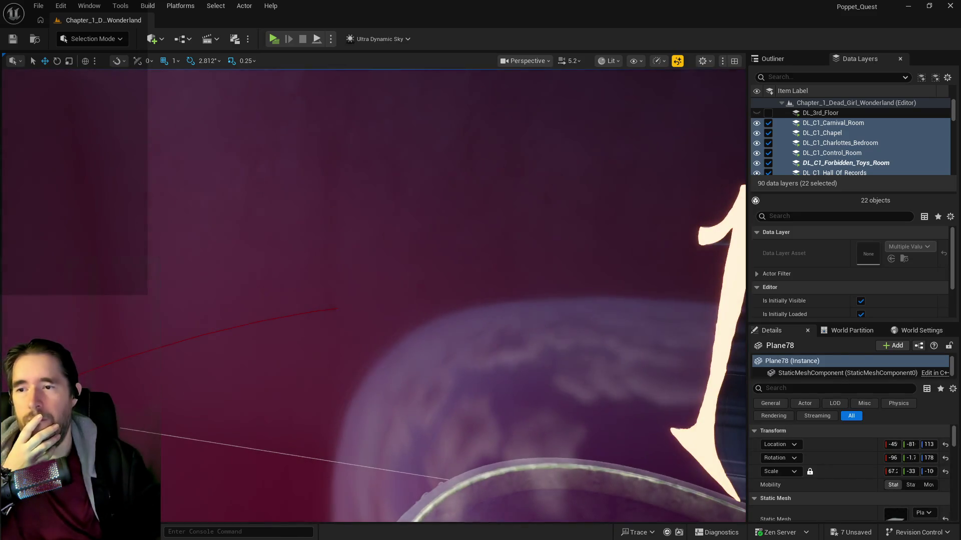
pyautogui.click(494, 326)
pyautogui.press('f')
pyautogui.press('Delete')
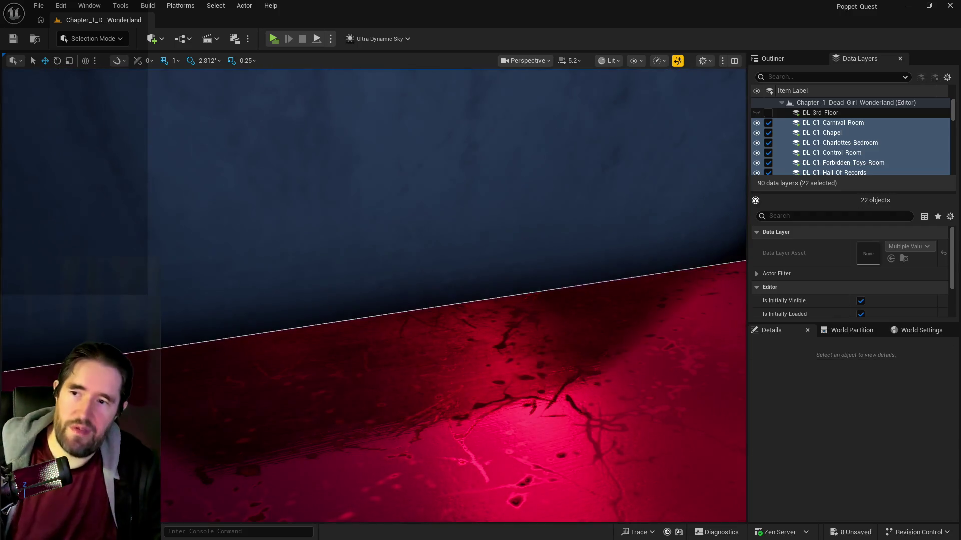
pyautogui.scroll(-8, 493, 326)
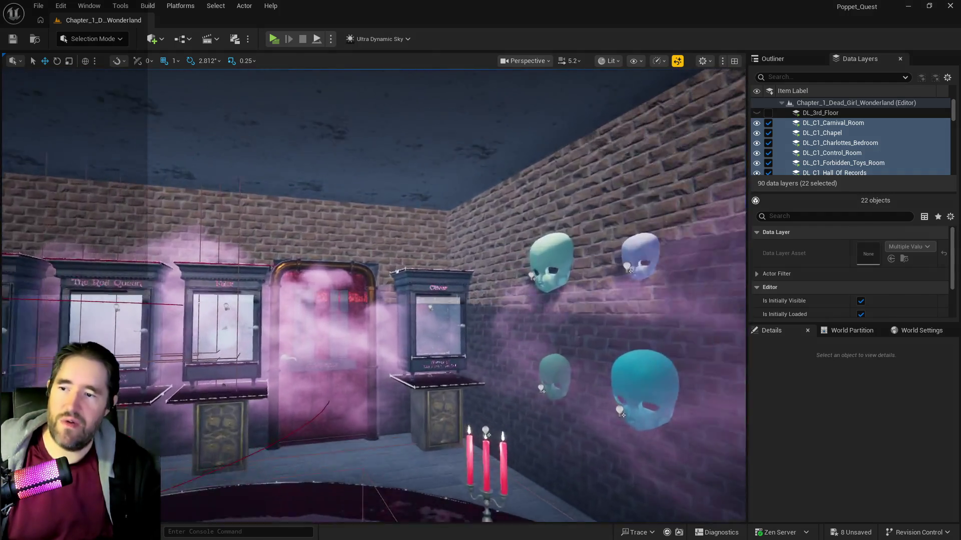
# - Select and delete crystal ball number 8 on the GOODIES booth
pyautogui.scroll(10, 373, 298)
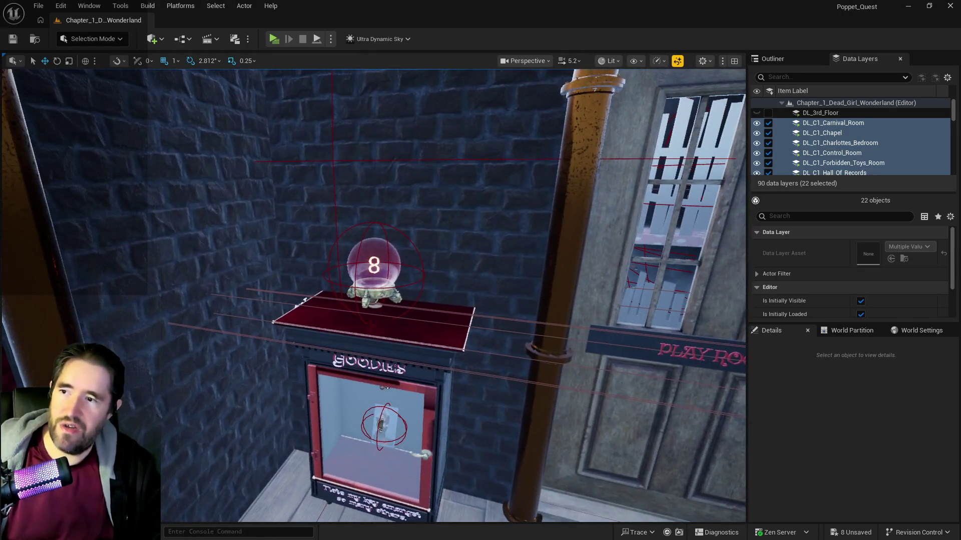
pyautogui.click(389, 253)
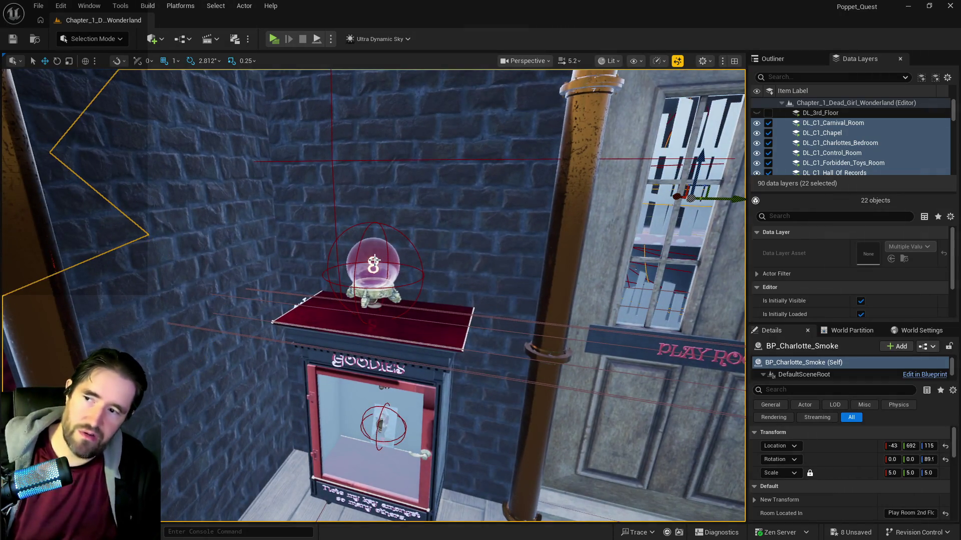
pyautogui.press('f')
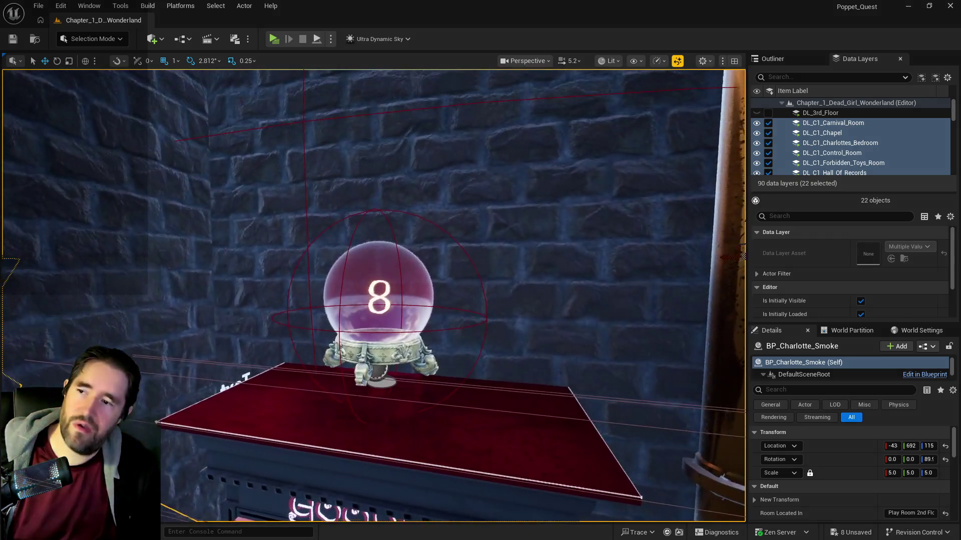
pyautogui.scroll(5, 370, 320)
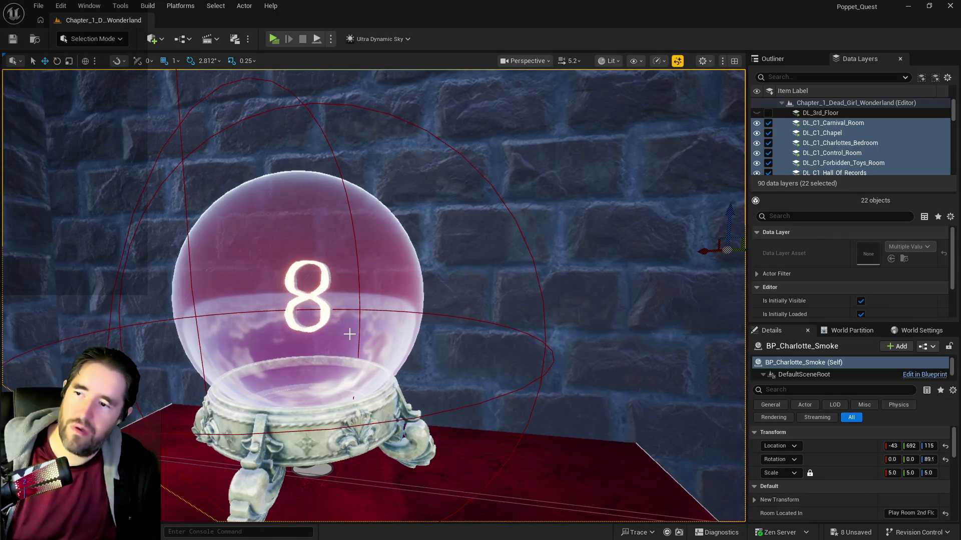
pyautogui.click(350, 335)
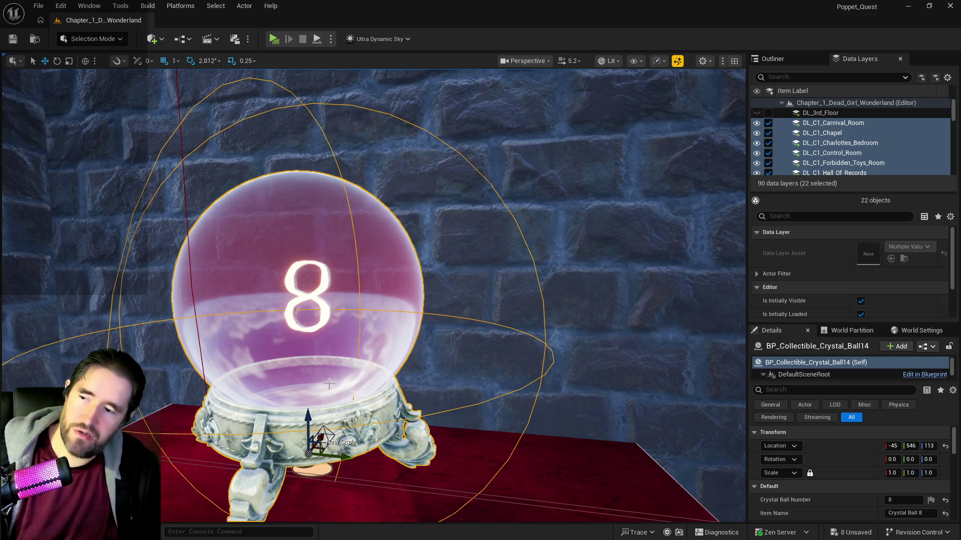
pyautogui.scroll(4, 327, 398)
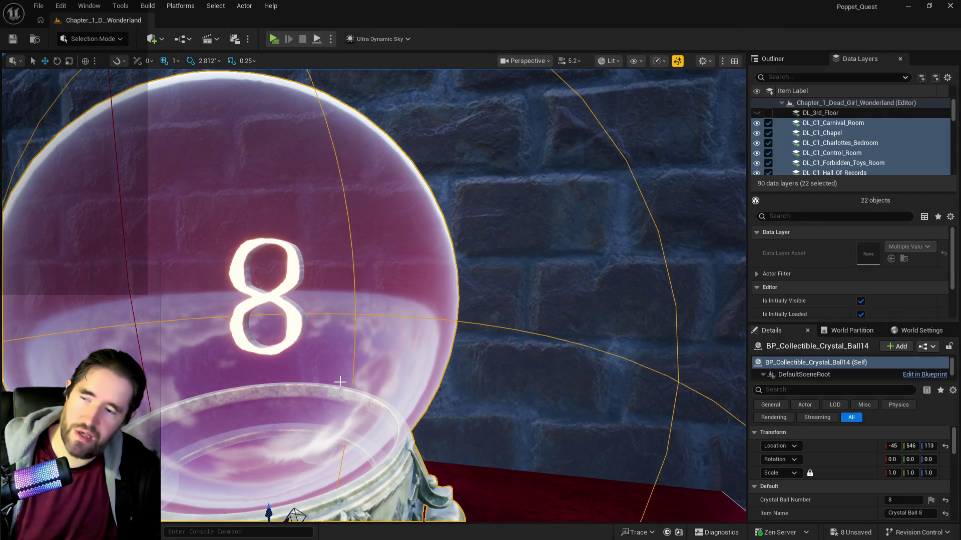
pyautogui.press('Delete')
pyautogui.scroll(-5, 339, 381)
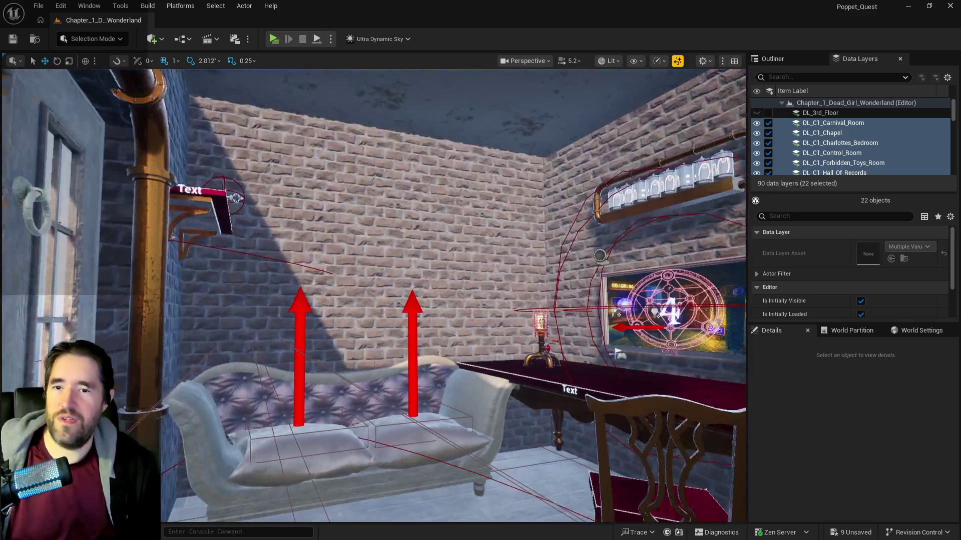
# - Fly through the level to the fence and save all pending level changes
pyautogui.moveTo(339, 381)
pyautogui.mouseDown()
pyautogui.moveTo(300, 385)
pyautogui.moveTo(393, 442)
pyautogui.moveTo(341, 386)
pyautogui.moveTo(381, 378)
pyautogui.moveTo(340, 385)
pyautogui.moveTo(350, 390)
pyautogui.moveTo(270, 388)
pyautogui.moveTo(273, 371)
pyautogui.moveTo(288, 363)
pyautogui.moveTo(343, 380)
pyautogui.mouseUp()
pyautogui.hotkey('ctrl', 's')
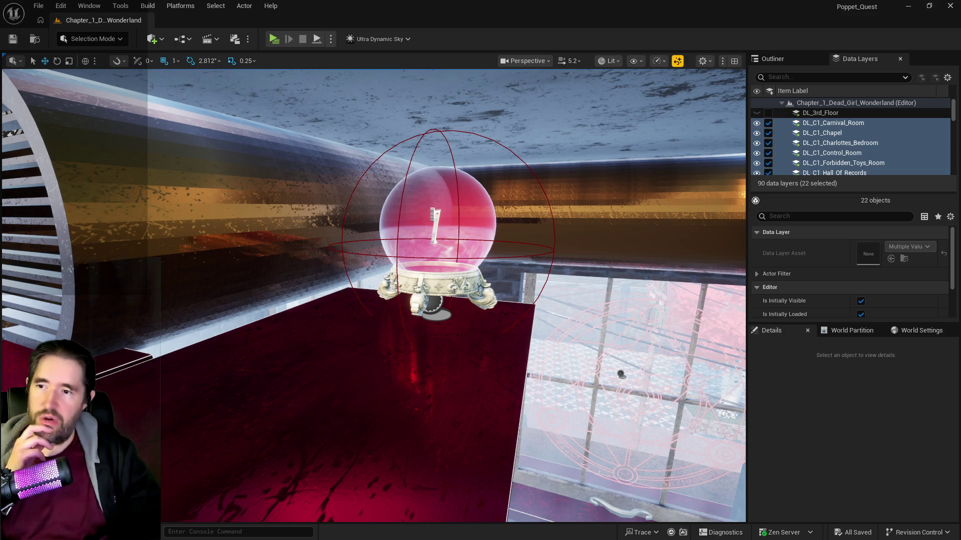
# - Delete the crystal balls on the red ledge and on the shelf (number 11)
pyautogui.click(436, 258)
pyautogui.press('Delete')
pyautogui.moveTo(436, 258)
pyautogui.mouseDown()
pyautogui.moveTo(452, 319)
pyautogui.moveTo(399, 377)
pyautogui.moveTo(562, 405)
pyautogui.moveTo(550, 400)
pyautogui.moveTo(576, 351)
pyautogui.moveTo(600, 336)
pyautogui.mouseUp()
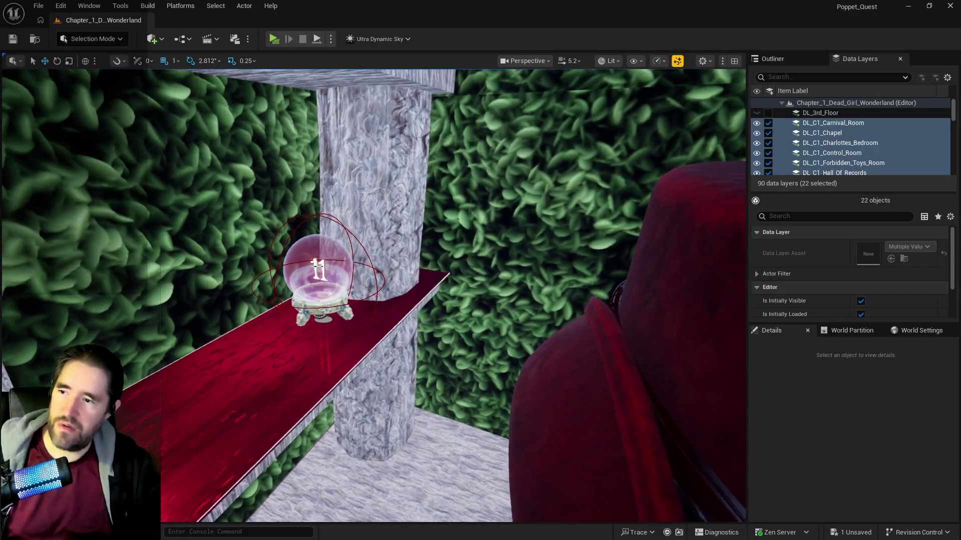
pyautogui.click(319, 274)
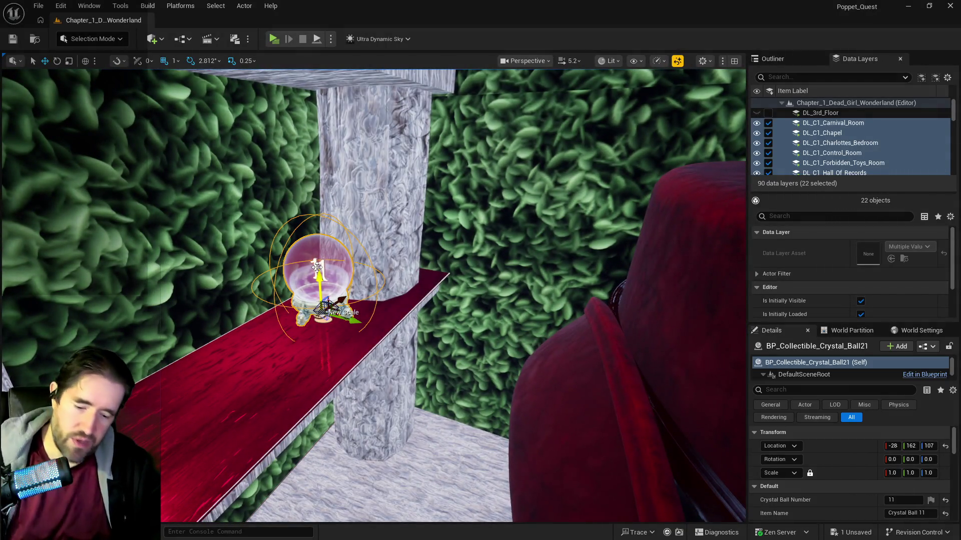
pyautogui.press('Delete')
pyautogui.moveTo(345, 368); pyautogui.dragTo(679, 257)
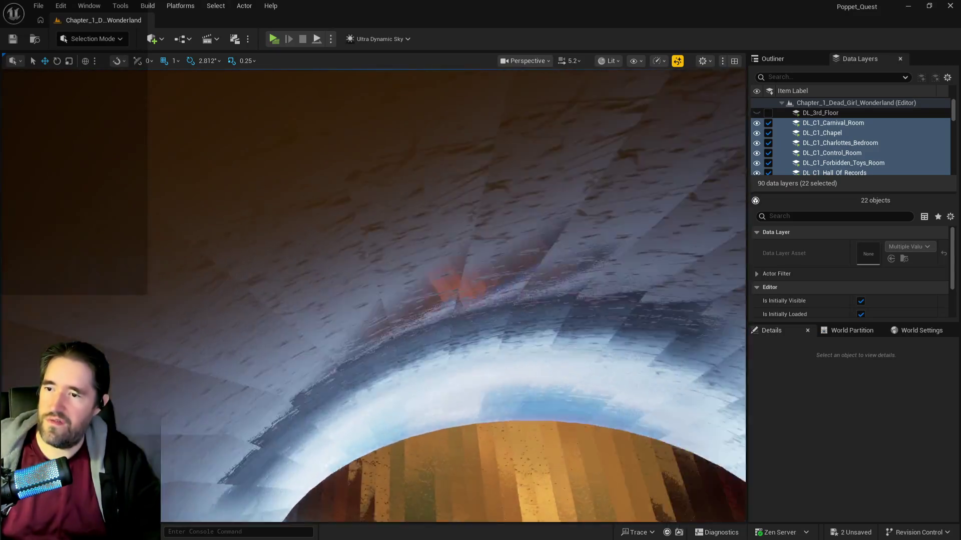
# - Move to the polka-dot floor and delete crystal ball number 9
pyautogui.moveTo(452, 295); pyautogui.dragTo(453, 296)
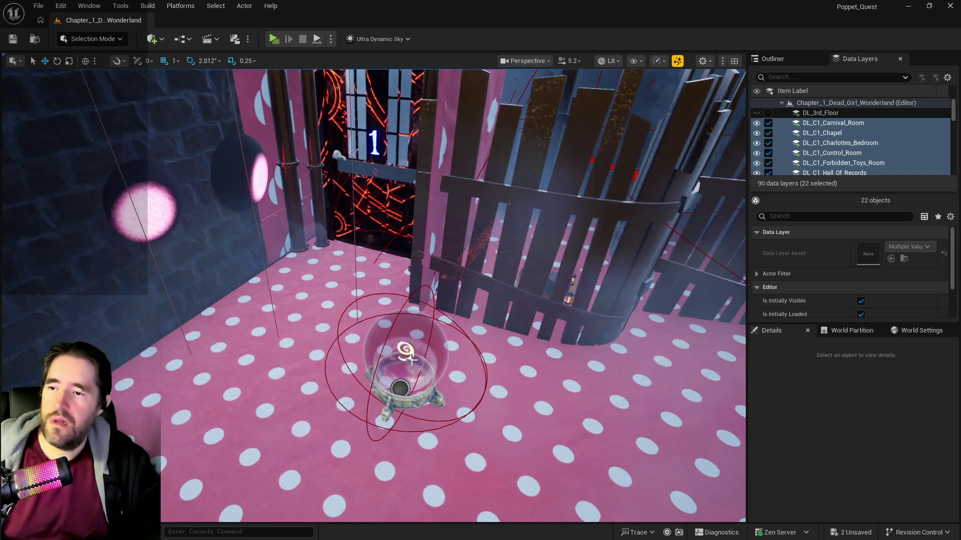
pyautogui.click(412, 360)
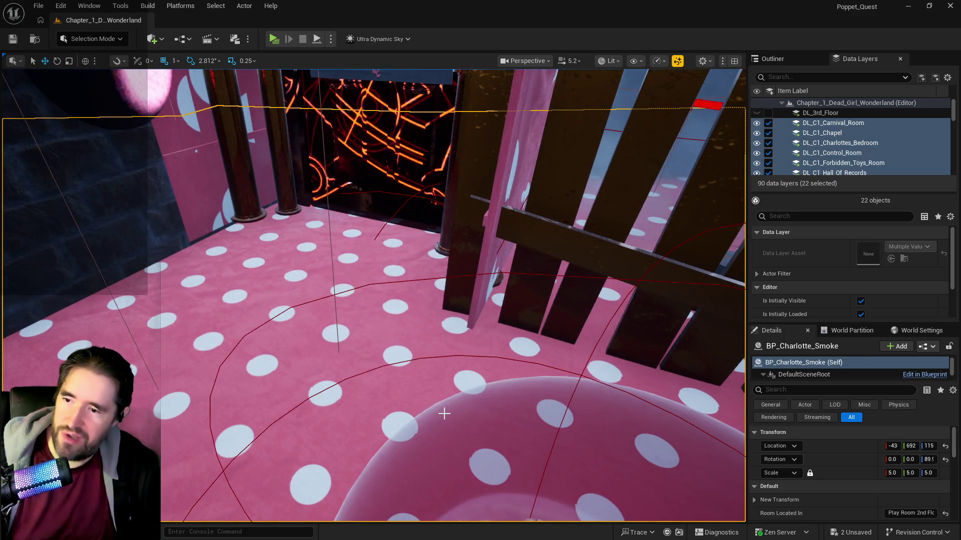
pyautogui.click(444, 413)
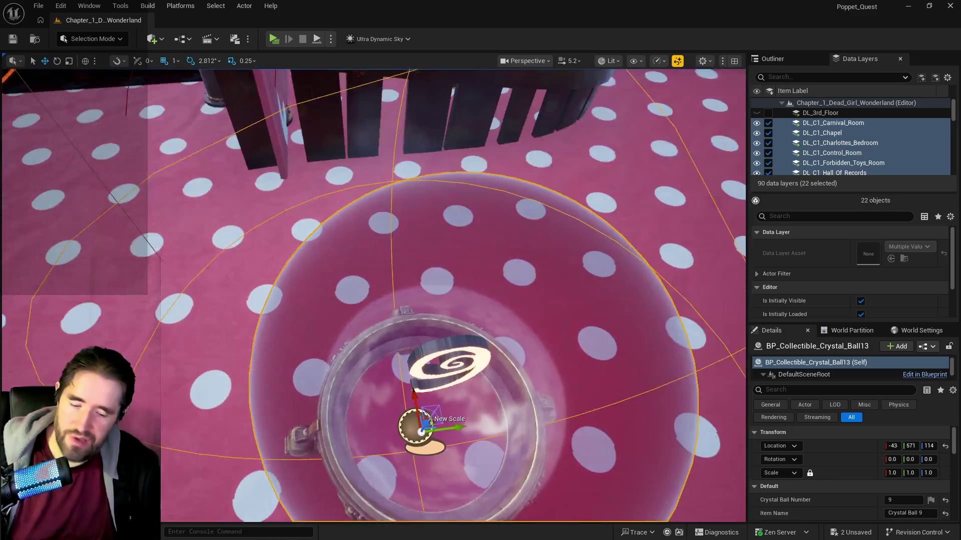
pyautogui.press('Delete')
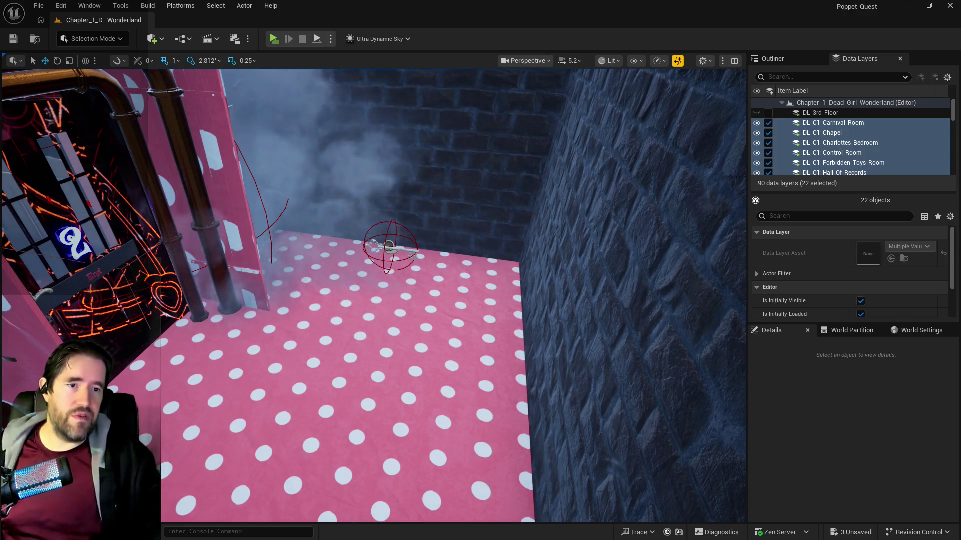
# - Search the project assets for 'safe' and open the BP_Play_Room_Safe_Spot blueprint
pyautogui.hotkey('ctrl', 'space')
pyautogui.moveTo(409, 132); pyautogui.dragTo(339, 132)
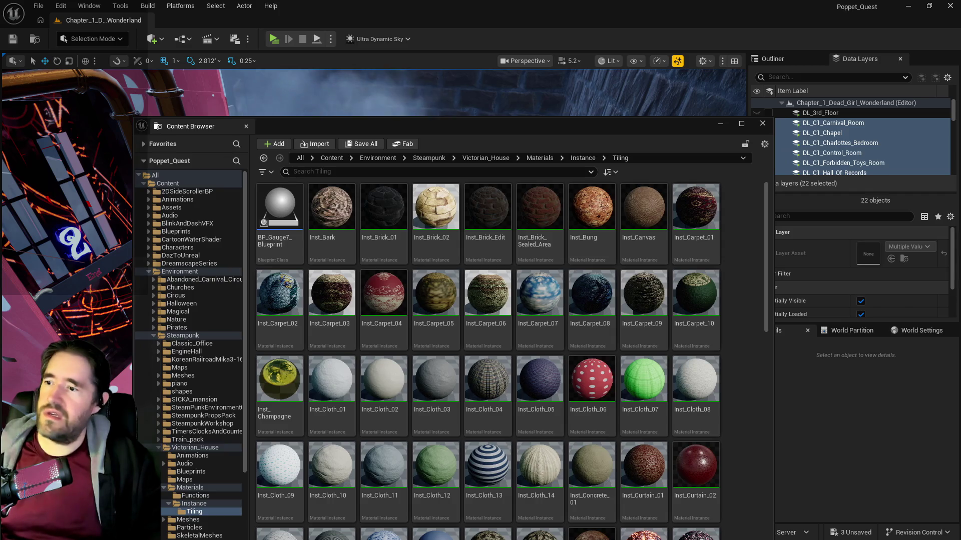
pyautogui.hotkey('ctrl', 'space')
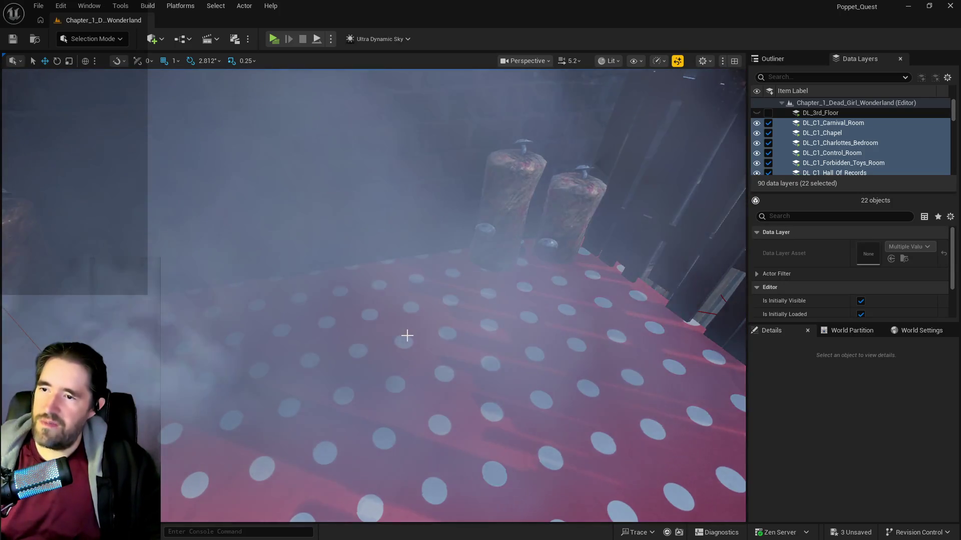
pyautogui.hotkey('ctrl', 'space')
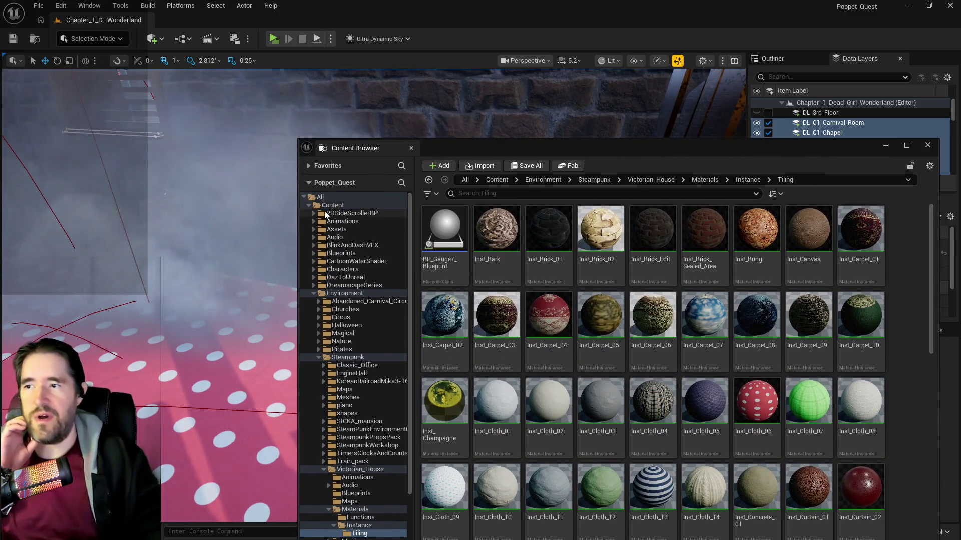
pyautogui.click(314, 214)
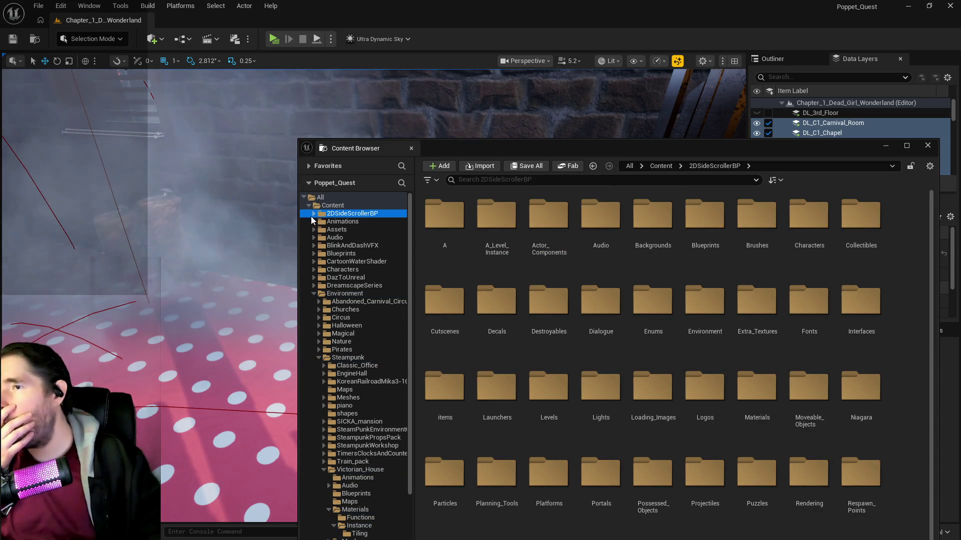
pyautogui.click(314, 215)
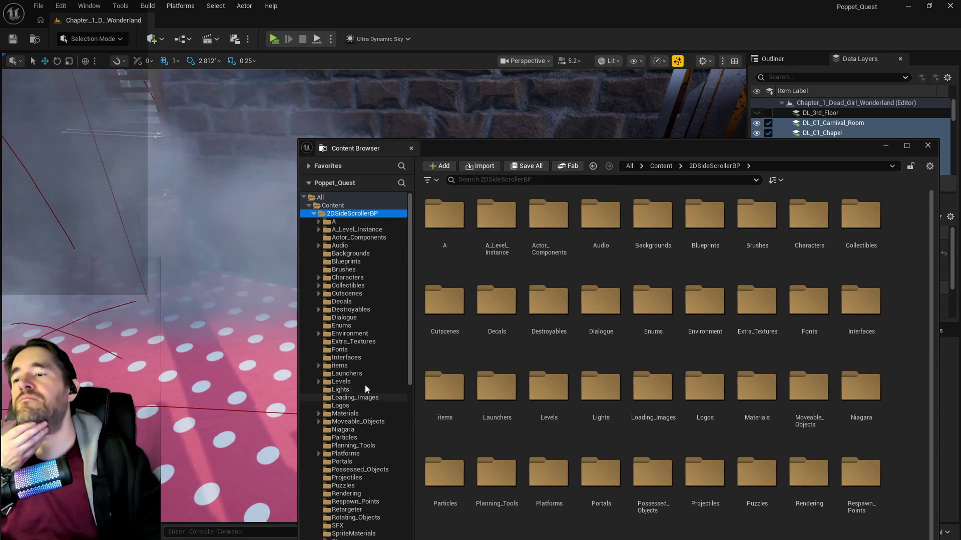
pyautogui.click(491, 180)
pyautogui.write('safe')
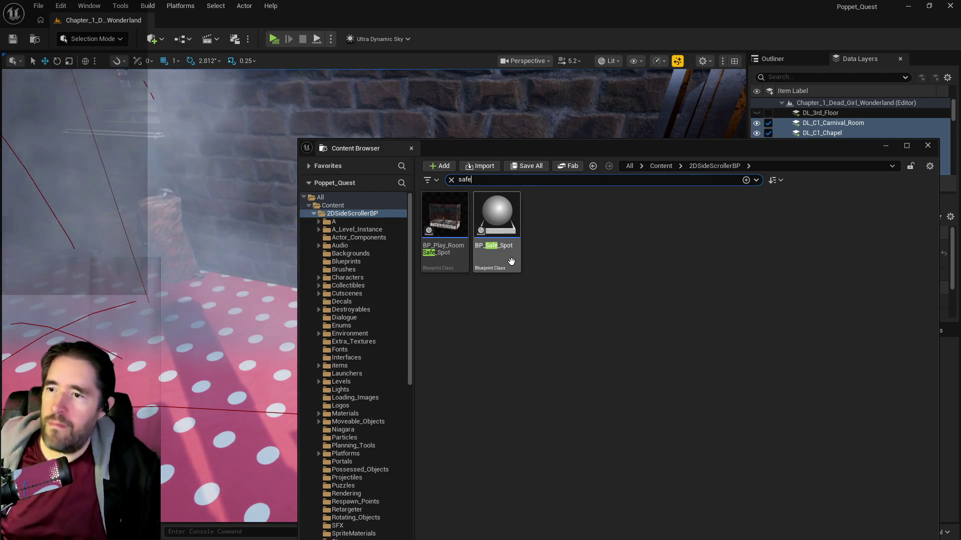
pyautogui.click(457, 230)
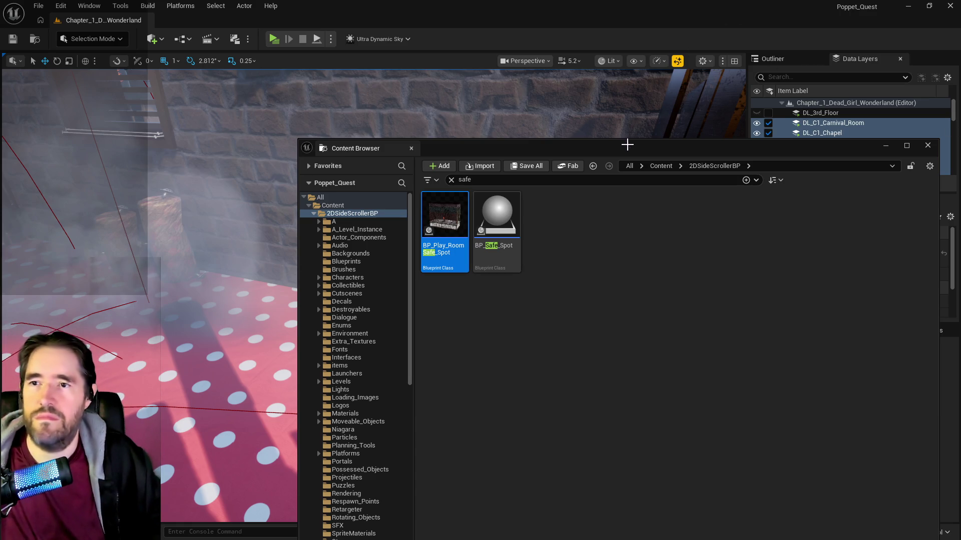
pyautogui.click(633, 159)
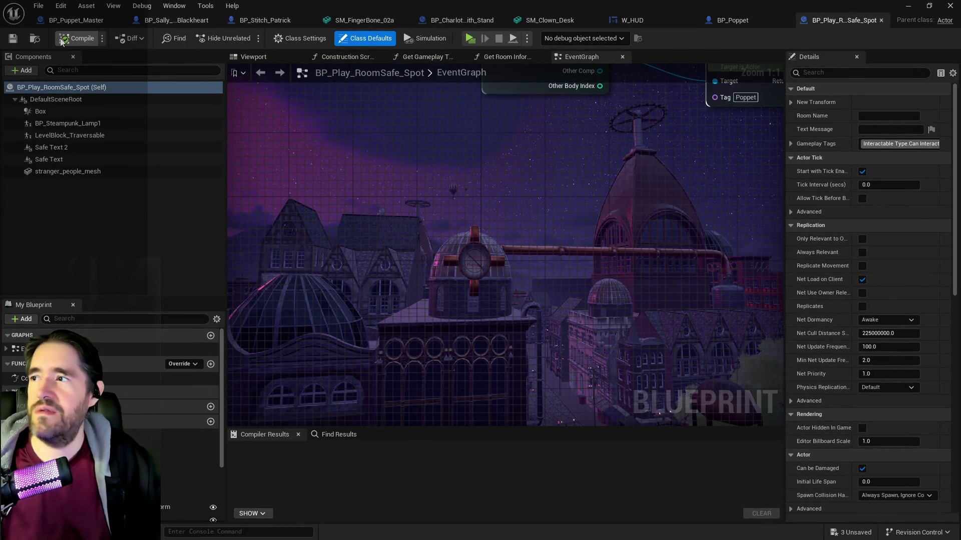
# - Compile and save BP_Play_Room_Safe_Spot, then return to the level's brick-walled corner
pyautogui.press('F7')
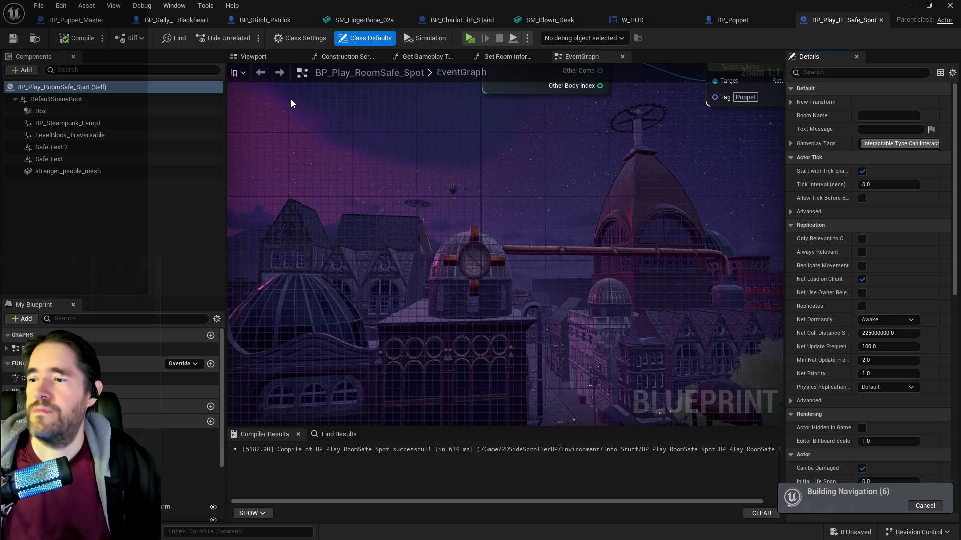
pyautogui.hotkey('alt', 'Tab')
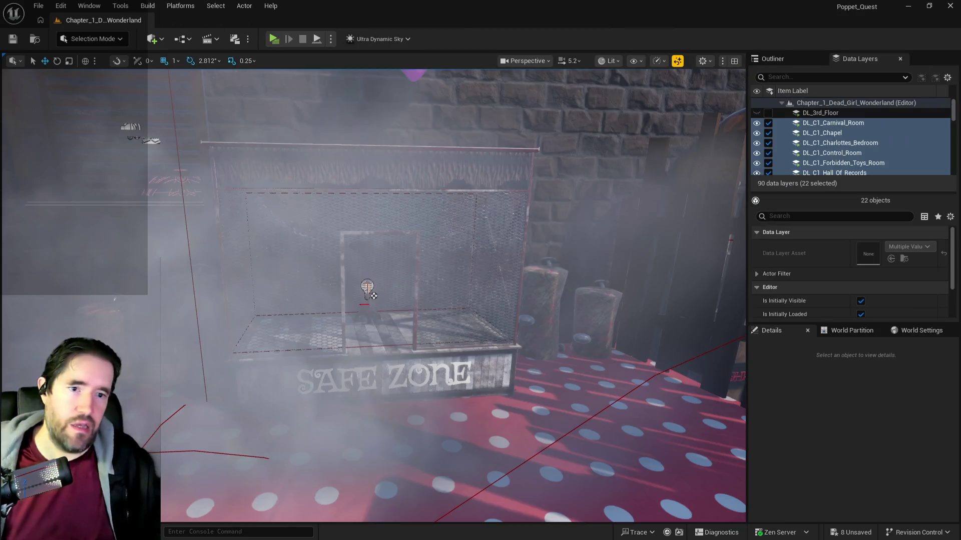
pyautogui.moveTo(374, 295)
pyautogui.mouseDown()
pyautogui.moveTo(441, 293)
pyautogui.moveTo(340, 290)
pyautogui.mouseUp()
# - Place a Text3D actor on the floor and paste its Text properties to read SAFE ZONE
pyautogui.click(151, 39)
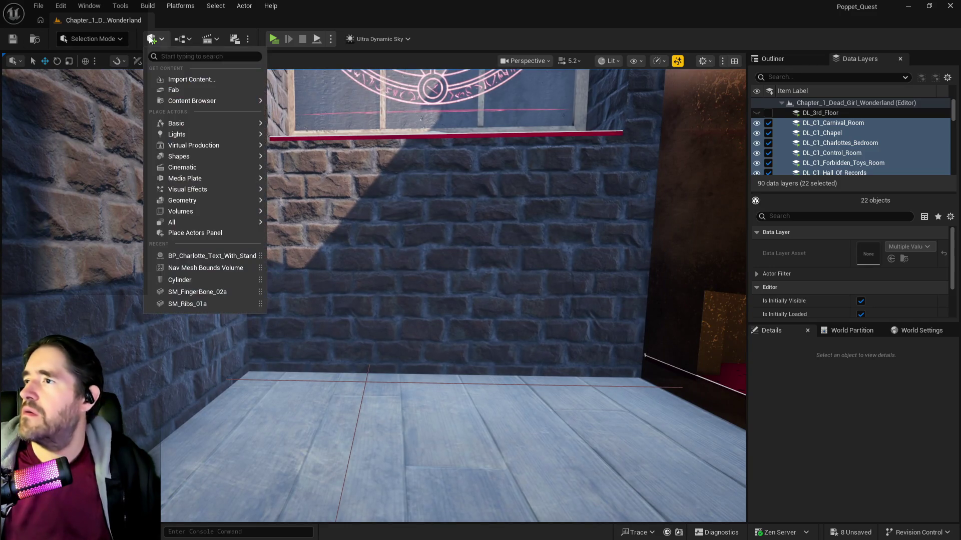
pyautogui.write('text 3')
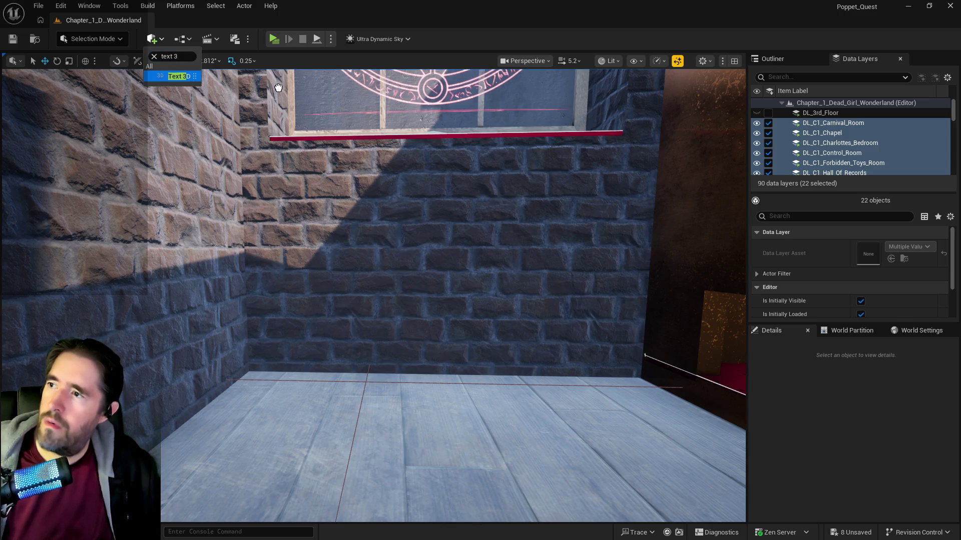
pyautogui.moveTo(172, 76)
pyautogui.mouseDown()
pyautogui.moveTo(441, 383)
pyautogui.moveTo(435, 406)
pyautogui.mouseUp()
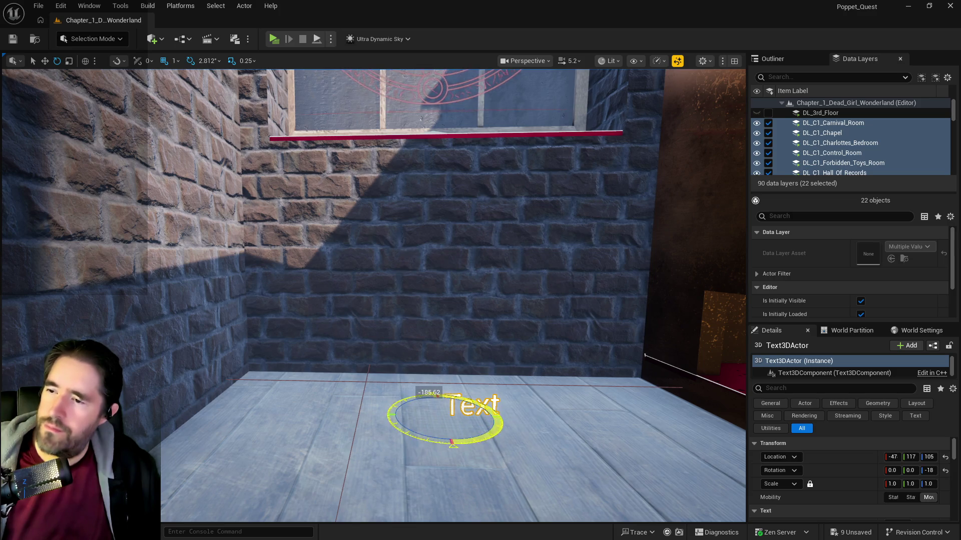
pyautogui.moveTo(429, 395)
pyautogui.mouseDown()
pyautogui.moveTo(520, 430)
pyautogui.moveTo(513, 445)
pyautogui.moveTo(441, 393)
pyautogui.mouseUp()
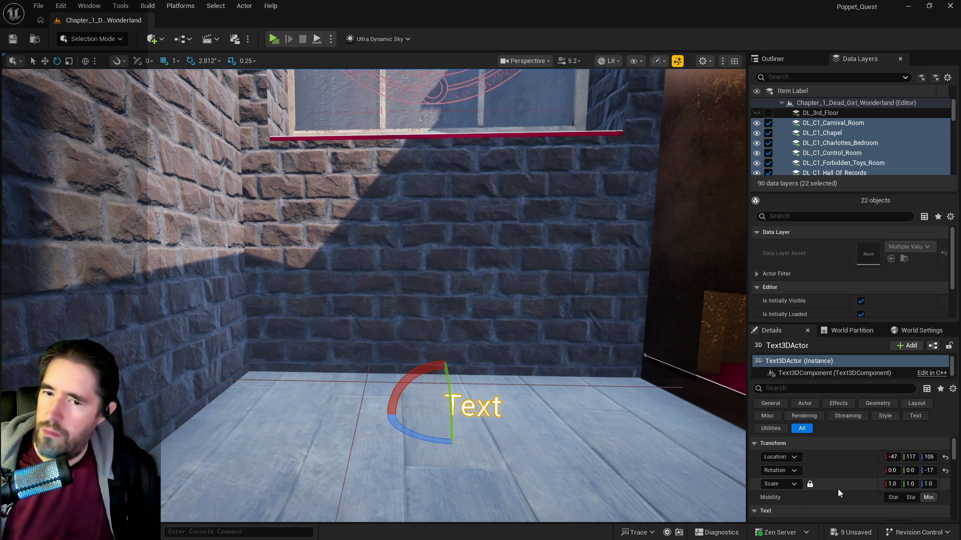
pyautogui.scroll(-2, 838, 489)
pyautogui.rightClick(857, 463)
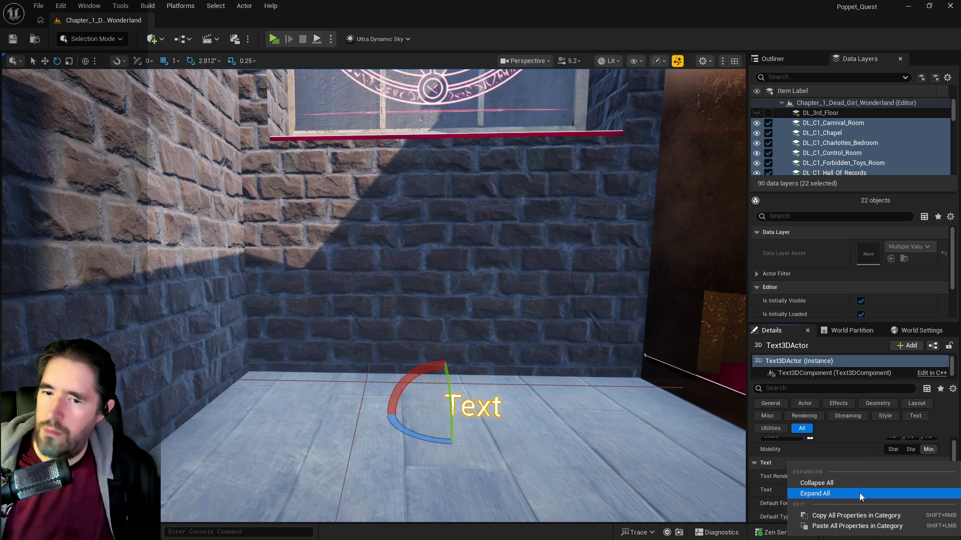
pyautogui.click(840, 526)
# - Set the SAFE ZONE text's Rotation Z to 0 so it lies flat
pyautogui.press('f')
pyautogui.moveTo(485, 390)
pyautogui.mouseDown()
pyautogui.moveTo(530, 390)
pyautogui.moveTo(485, 390)
pyautogui.mouseUp()
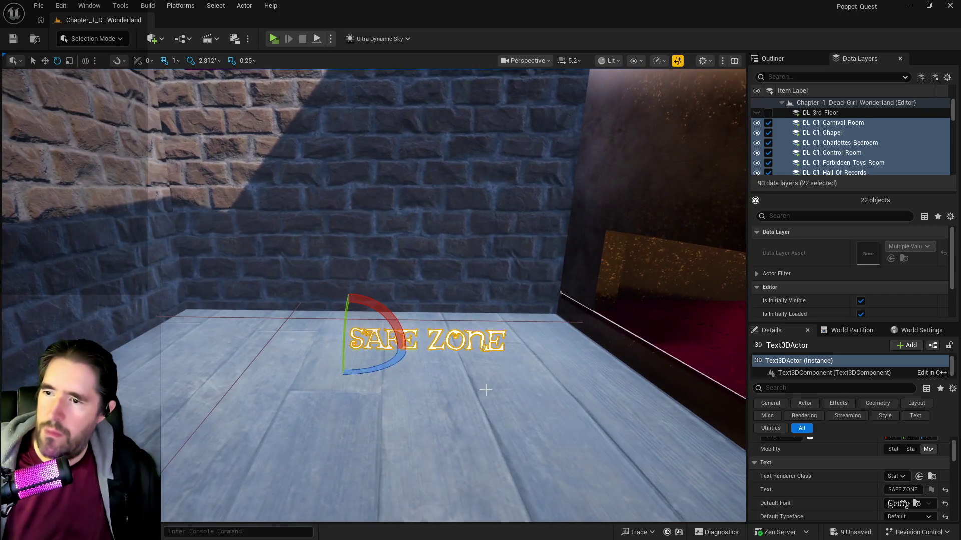
pyautogui.scroll(2, 835, 449)
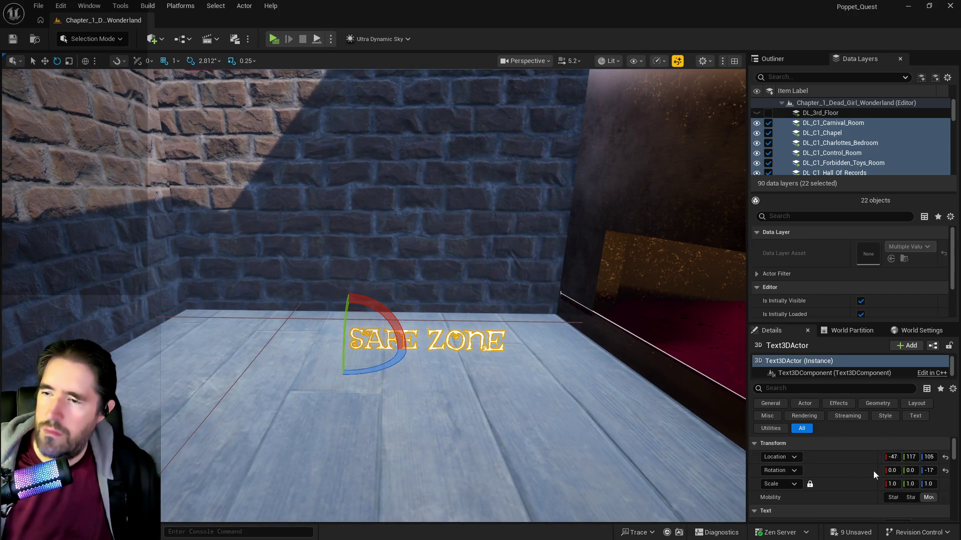
pyautogui.write('0')
pyautogui.press('Return')
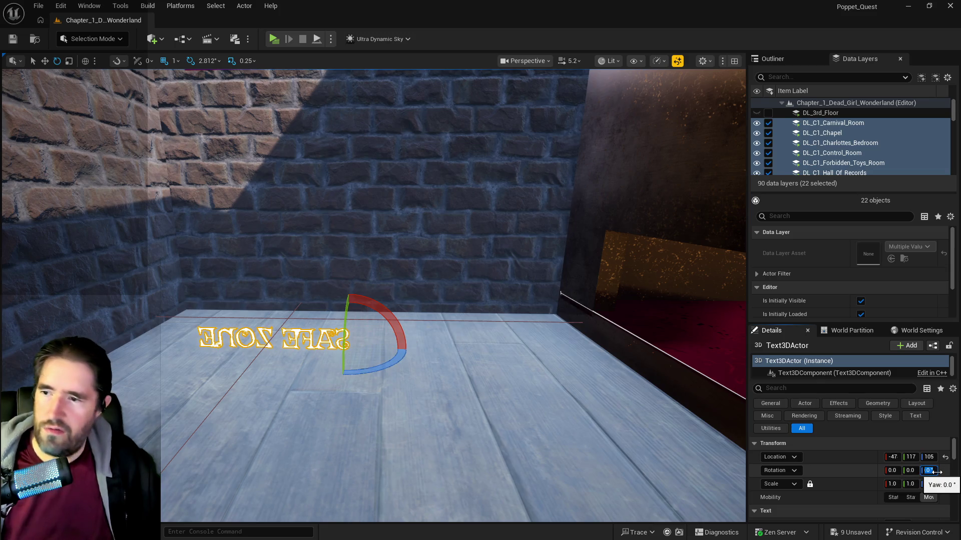
pyautogui.moveTo(446, 356)
pyautogui.mouseDown()
pyautogui.moveTo(431, 345)
pyautogui.moveTo(440, 381)
pyautogui.moveTo(450, 351)
pyautogui.moveTo(446, 370)
pyautogui.moveTo(425, 360)
pyautogui.moveTo(437, 353)
pyautogui.mouseUp()
pyautogui.scroll(-2, 935, 505)
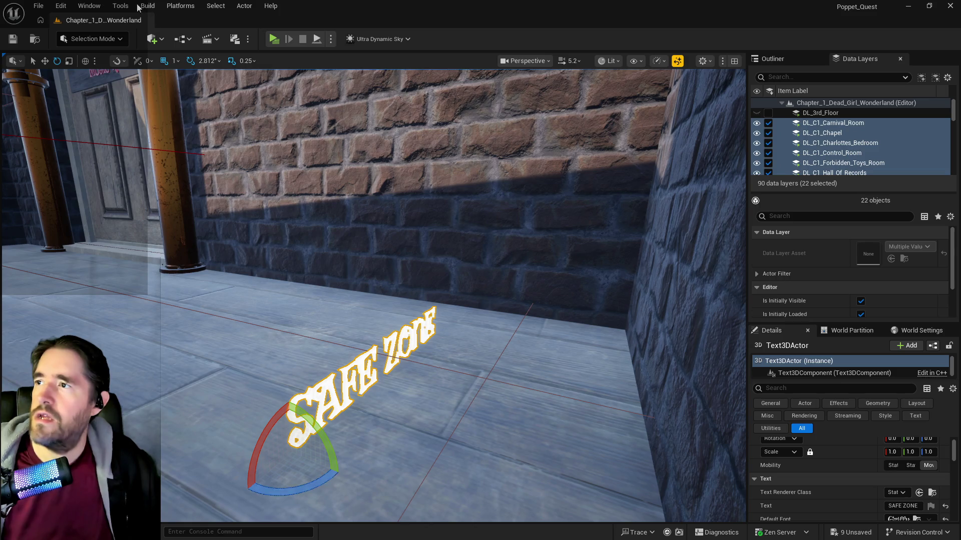
pyautogui.click(121, 6)
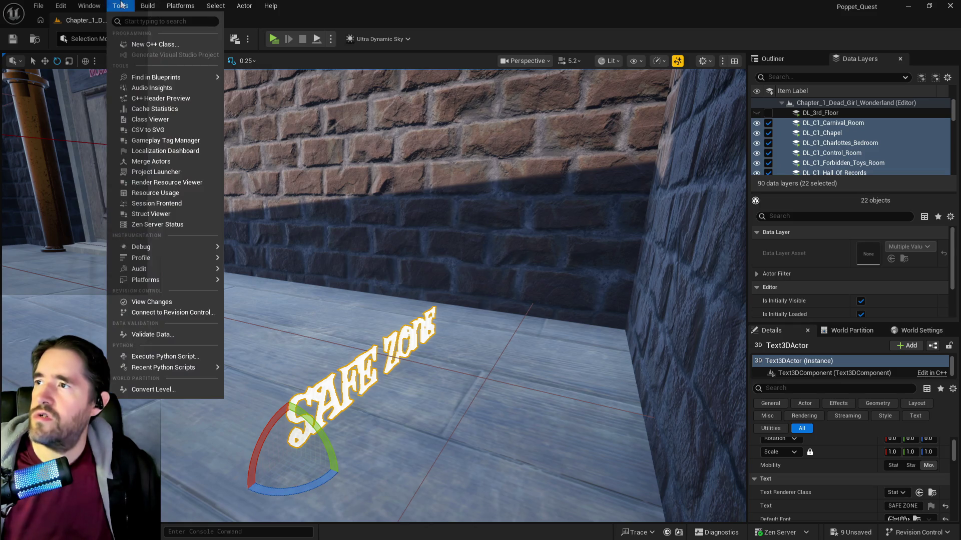
# - Merge the SAFE ZONE letter meshes into a Safe_Zone static mesh in 2DSideScrollerBP/A/Text
pyautogui.click(126, 171)
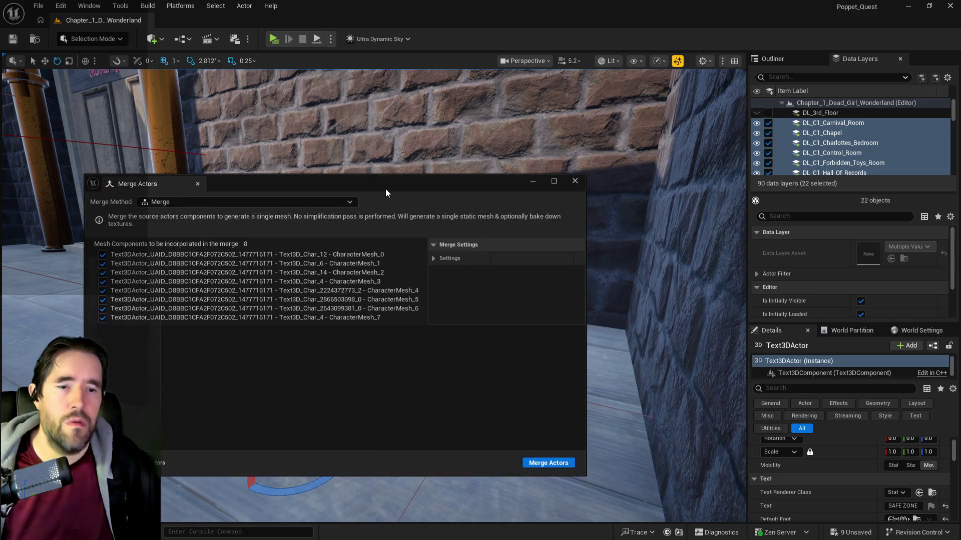
pyautogui.click(543, 457)
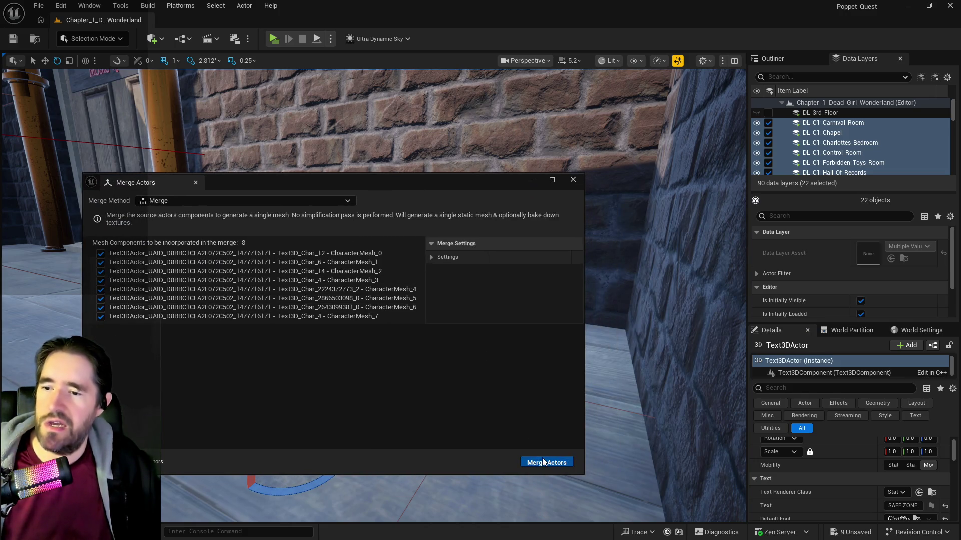
pyautogui.click(209, 189)
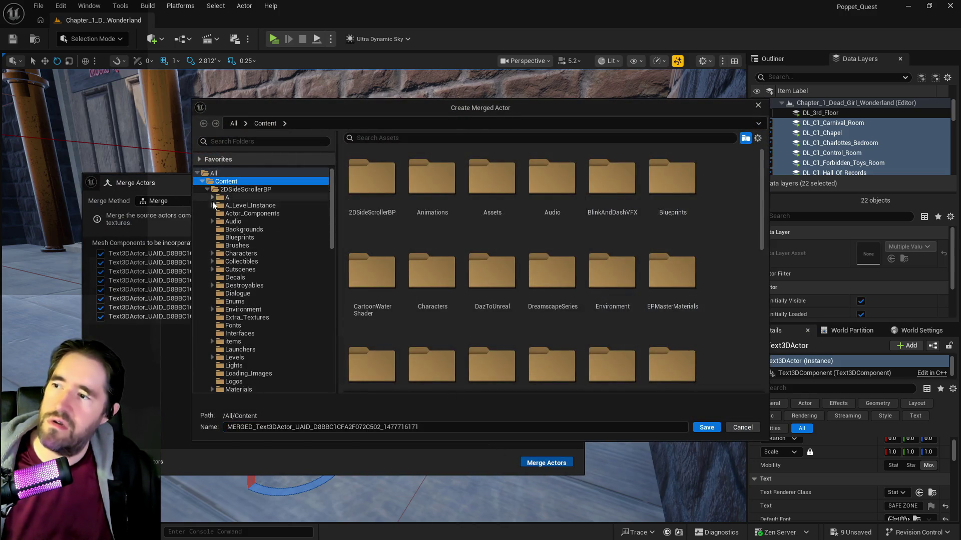
pyautogui.scroll(-10, 225, 300)
pyautogui.scroll(-4, 226, 388)
pyautogui.click(238, 357)
pyautogui.click(441, 429)
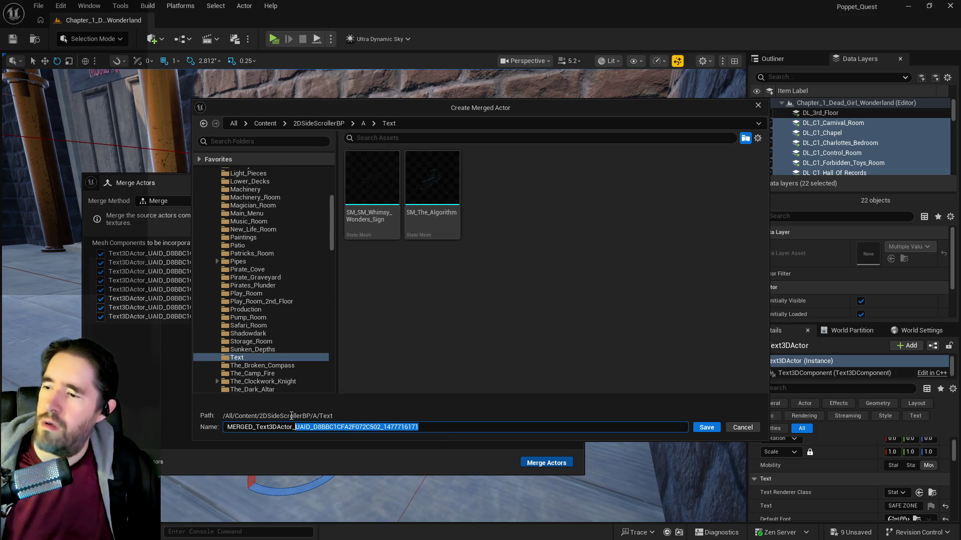
pyautogui.write('Safe_Zone')
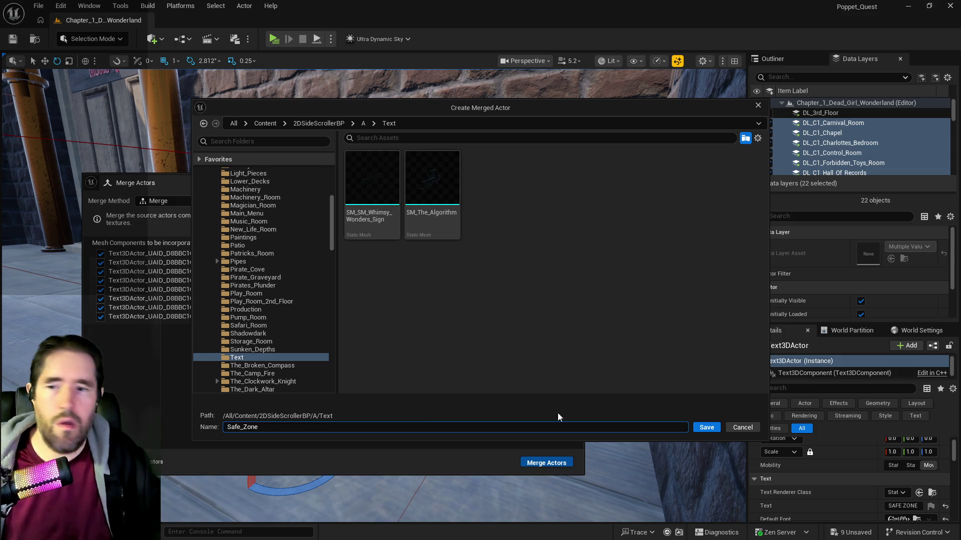
pyautogui.click(706, 427)
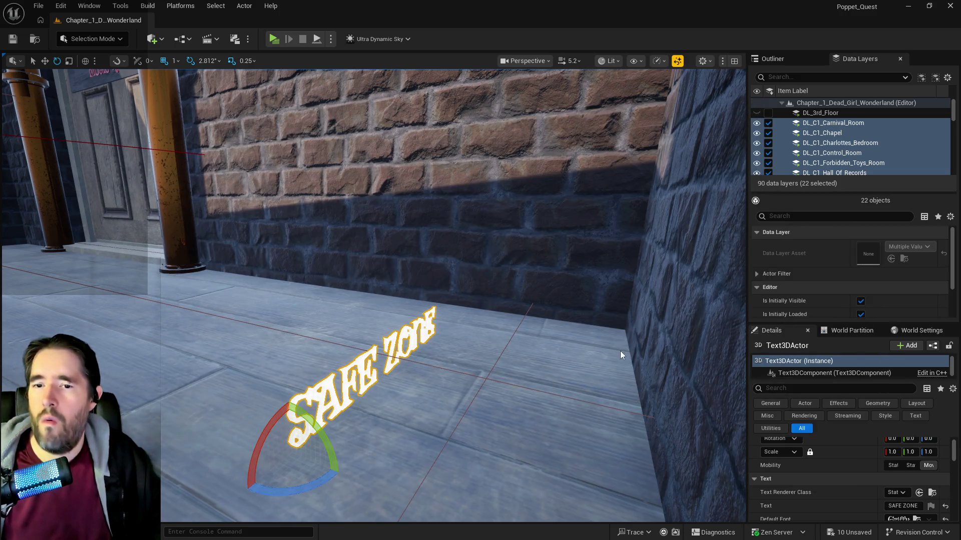
pyautogui.moveTo(621, 355); pyautogui.dragTo(540, 358)
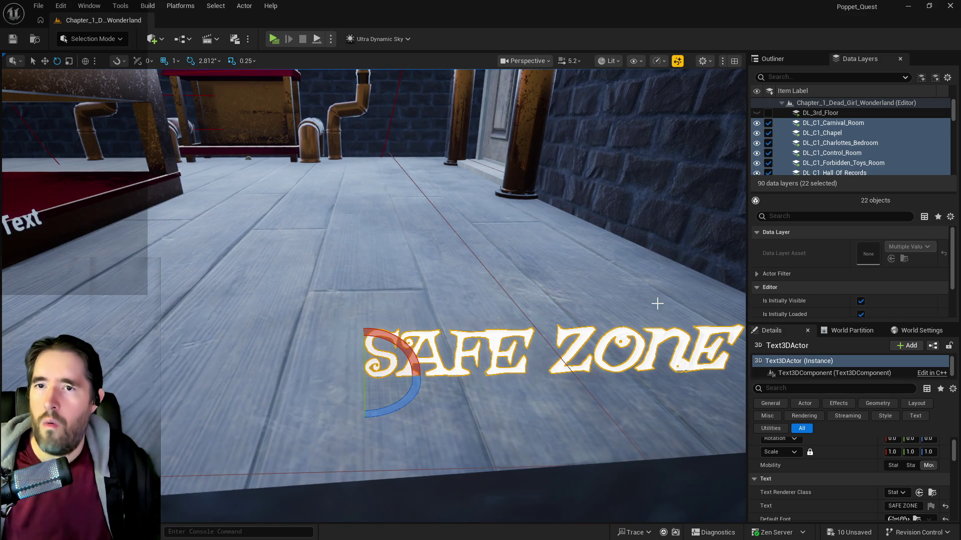
# - Clear the Outliner filter, then select and frame the SAFE ZONE Text3DActor
pyautogui.click(787, 58)
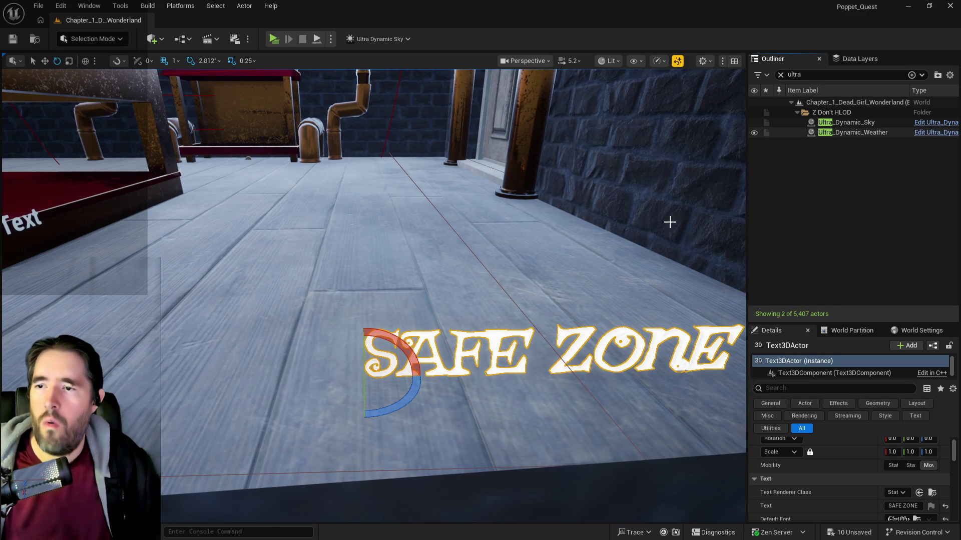
pyautogui.click(779, 75)
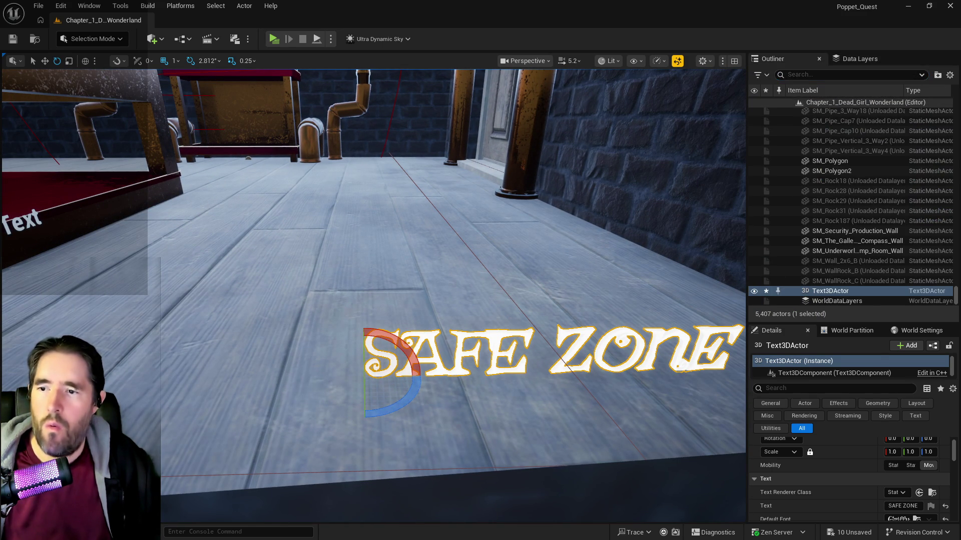
pyautogui.click(718, 429)
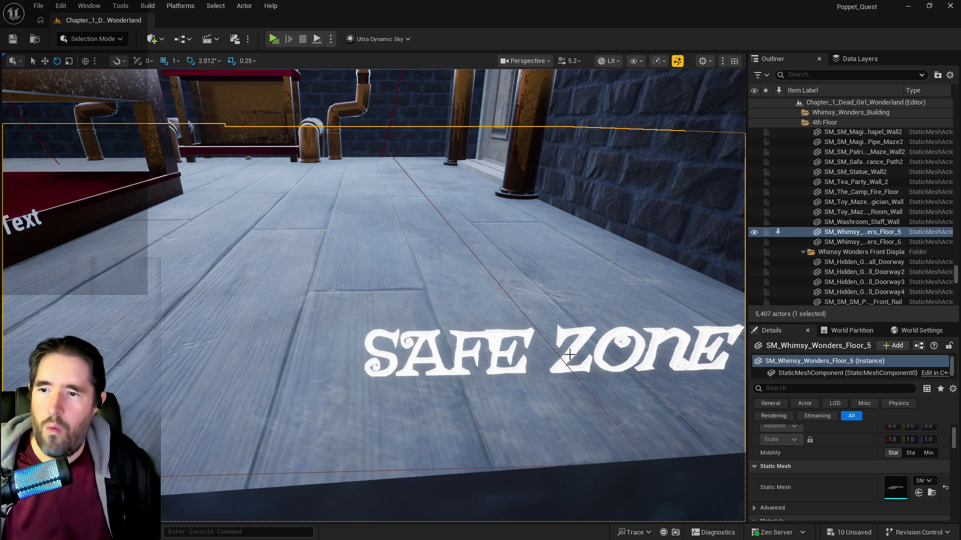
pyautogui.click(570, 355)
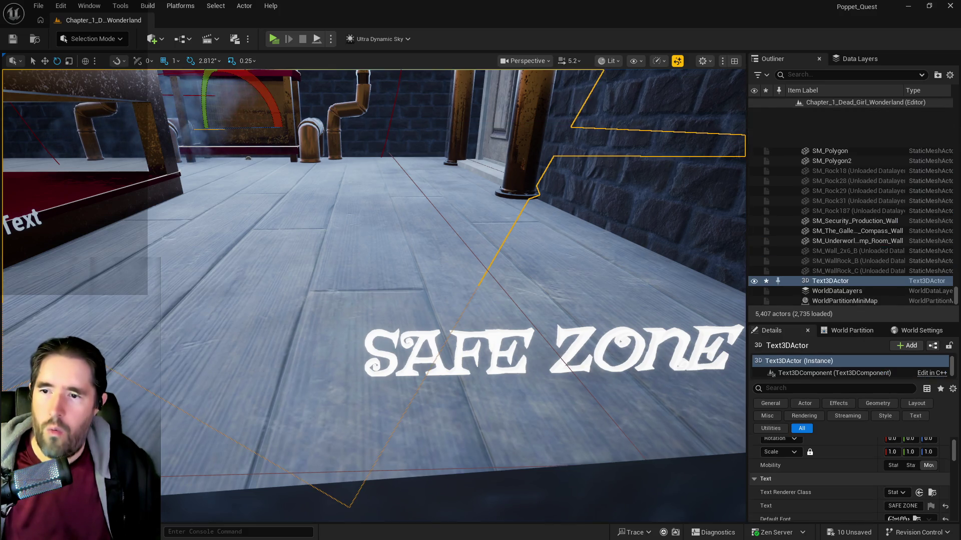
pyautogui.press('f')
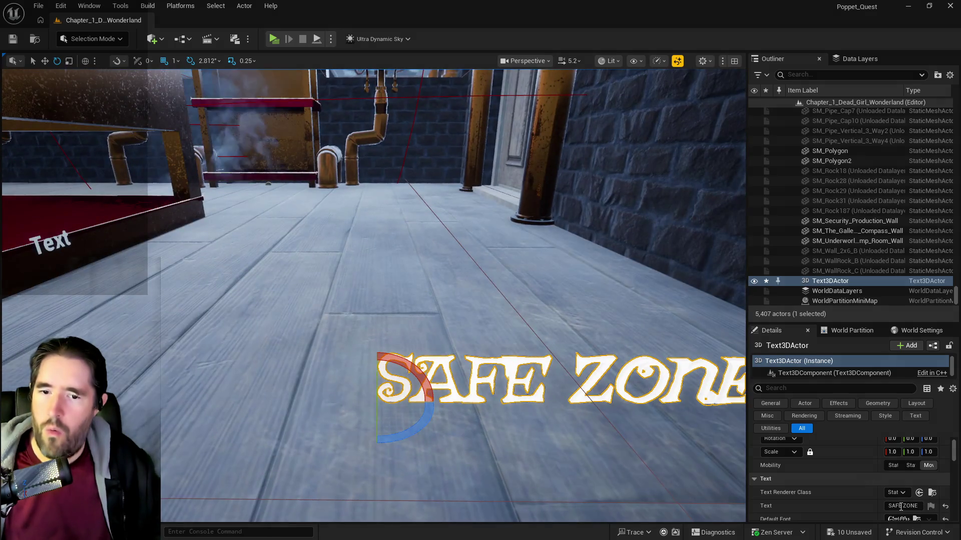
# - Change the Details Text field from SAFE ZONE to 'Safe'
pyautogui.click(902, 507)
pyautogui.press('BackSpace')
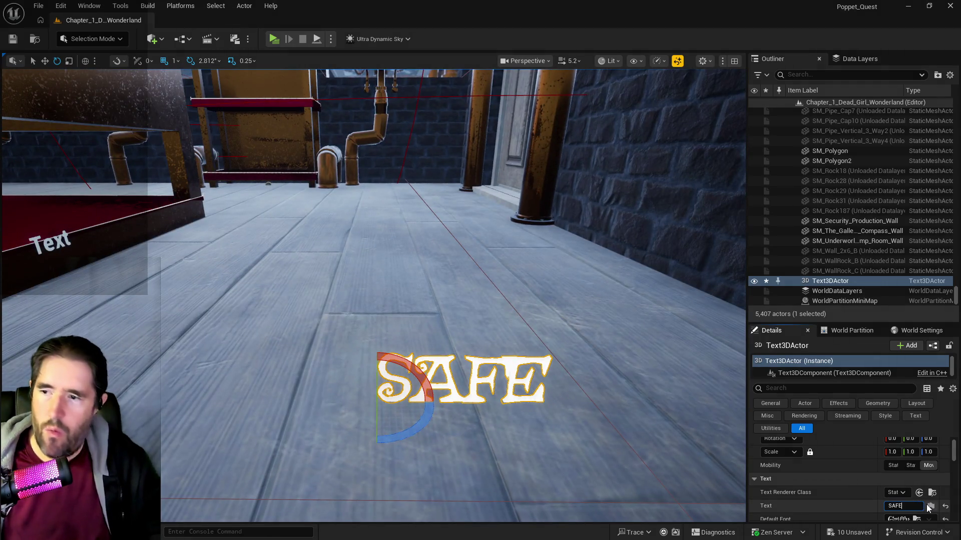
pyautogui.moveTo(579, 437)
pyautogui.mouseDown()
pyautogui.moveTo(651, 435)
pyautogui.moveTo(630, 438)
pyautogui.mouseUp()
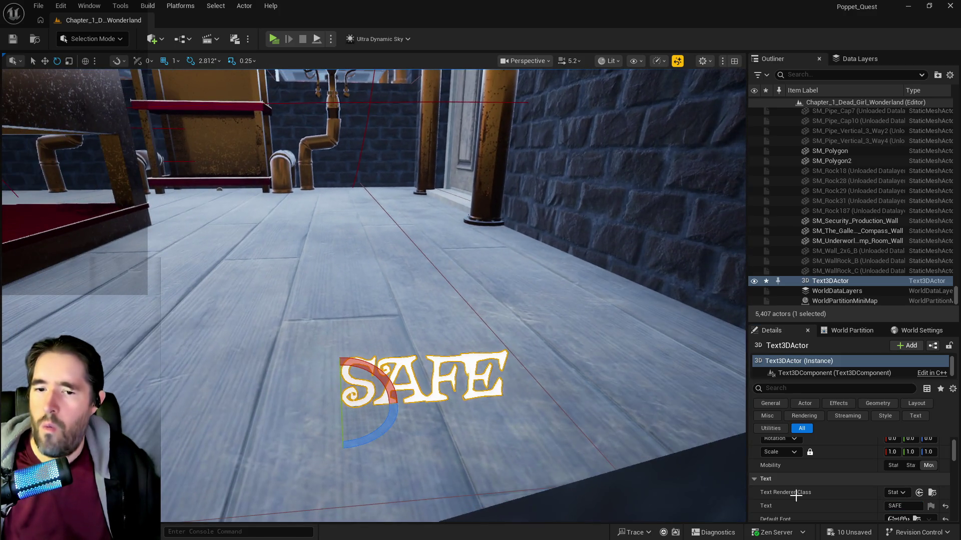
pyautogui.click(895, 508)
pyautogui.write('Ssaf')
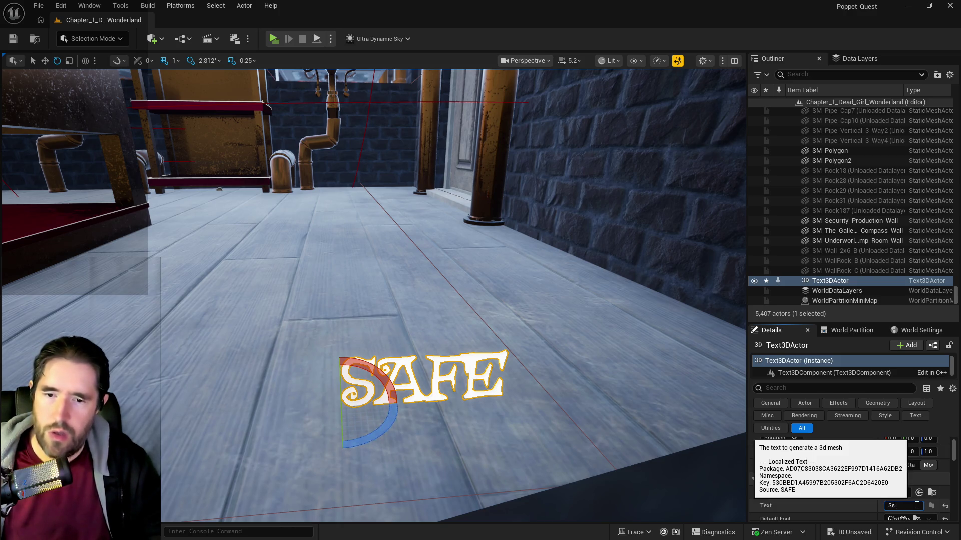
pyautogui.press('Return')
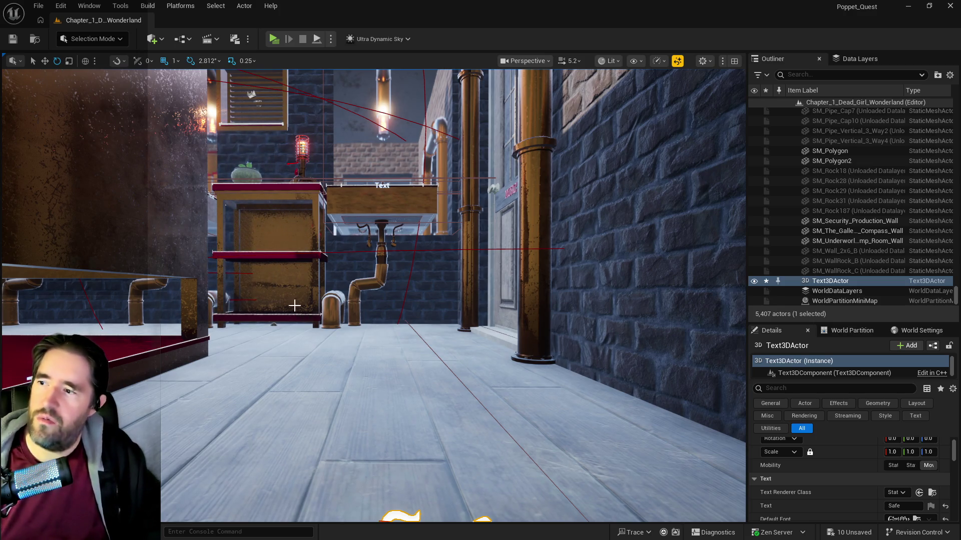
# - Frame the Safe 3D text in the level, move in closer, and select the Safe Text3DActor
pyautogui.press('f')
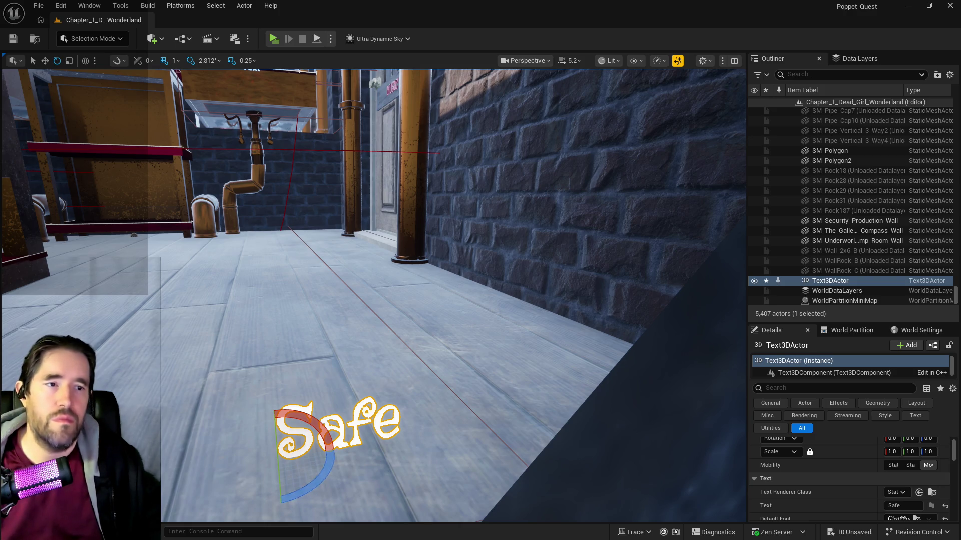
pyautogui.click(441, 460)
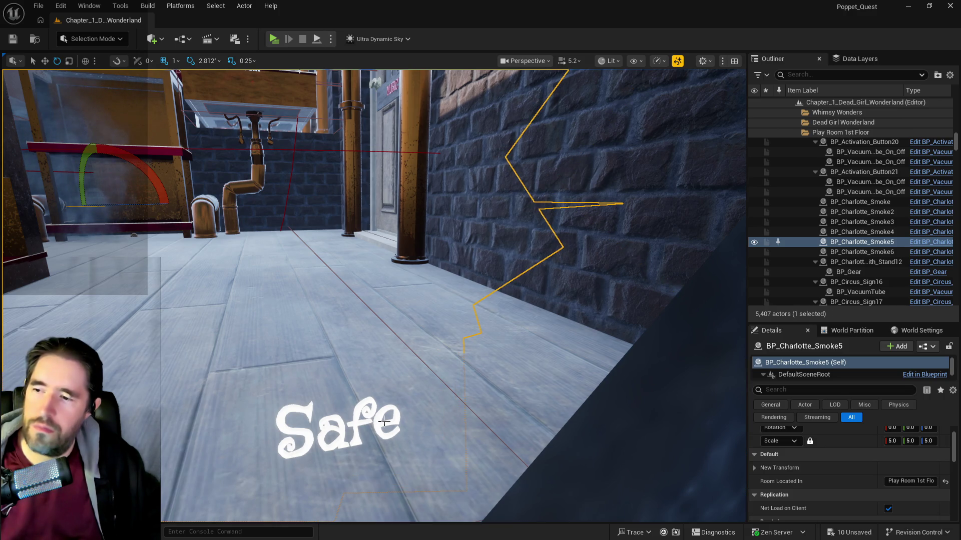
pyautogui.press('w')
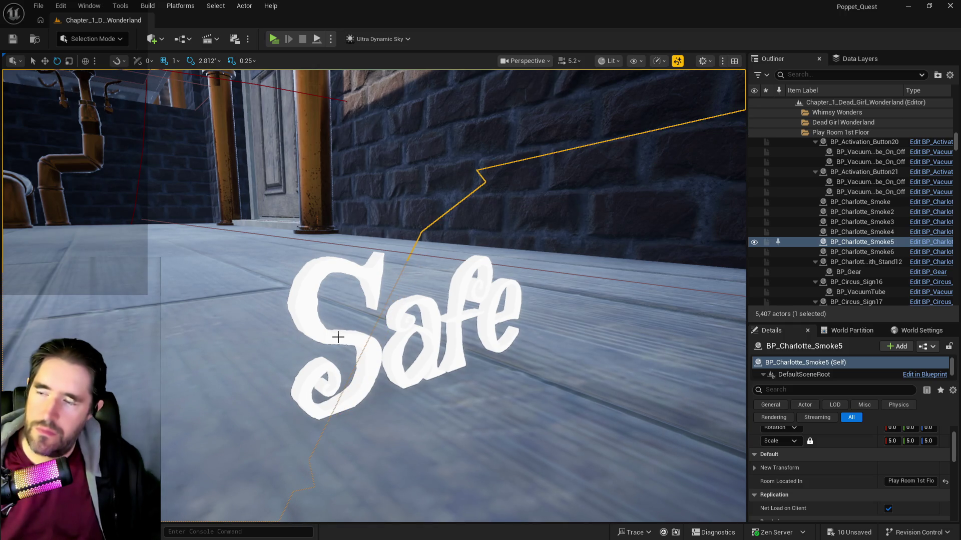
pyautogui.click(339, 337)
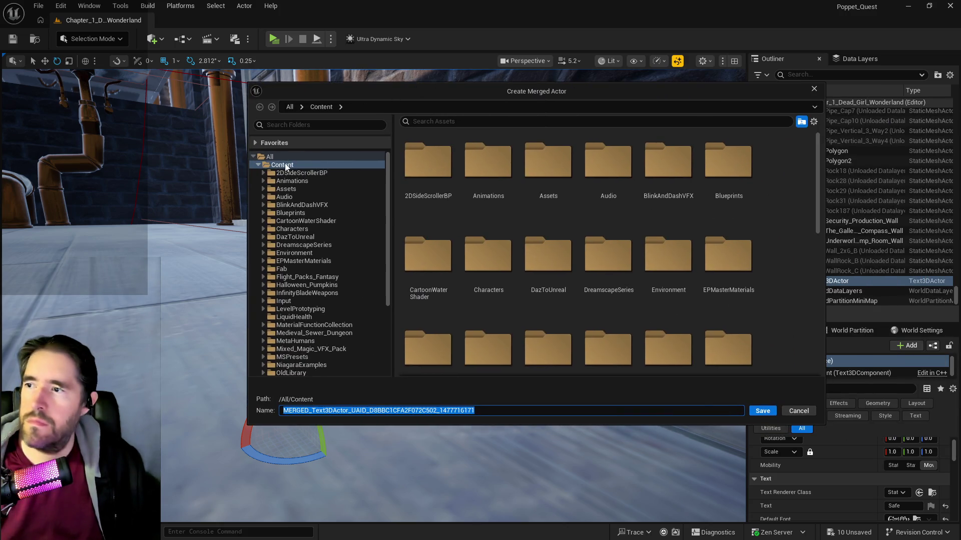
# - Save the merged mesh as Safe in the 2DSideScrollerBP/A/Text folder
pyautogui.click(263, 172)
pyautogui.scroll(-5, 269, 177)
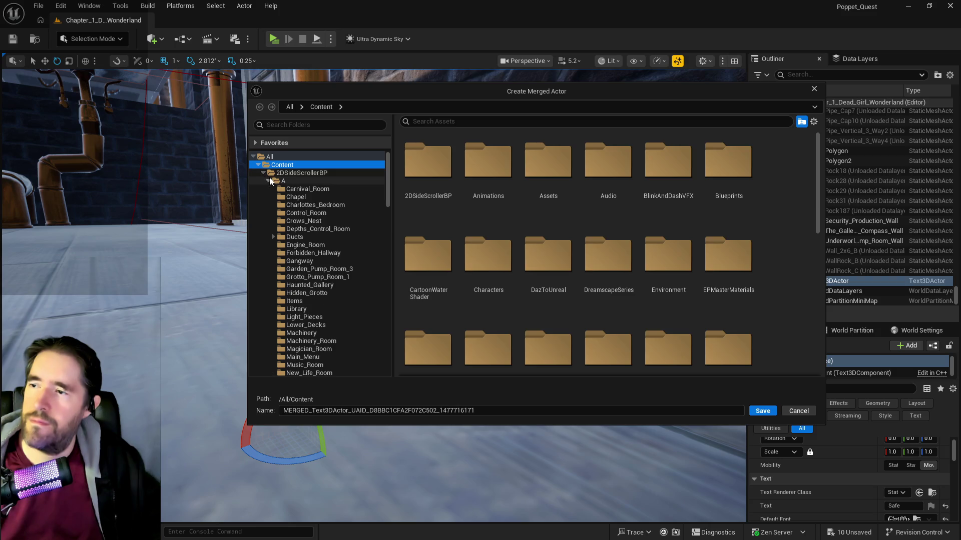
pyautogui.scroll(-5, 283, 275)
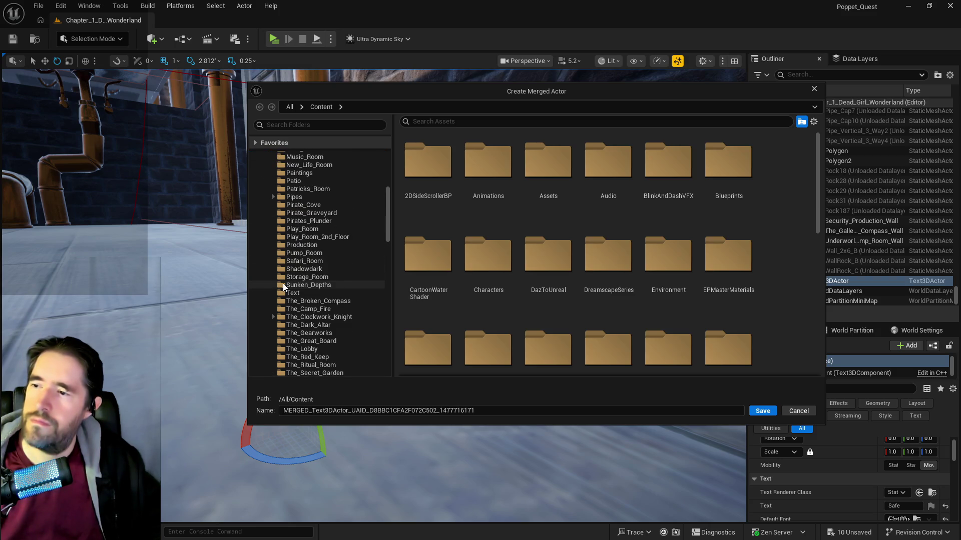
pyautogui.click(283, 284)
pyautogui.click(292, 293)
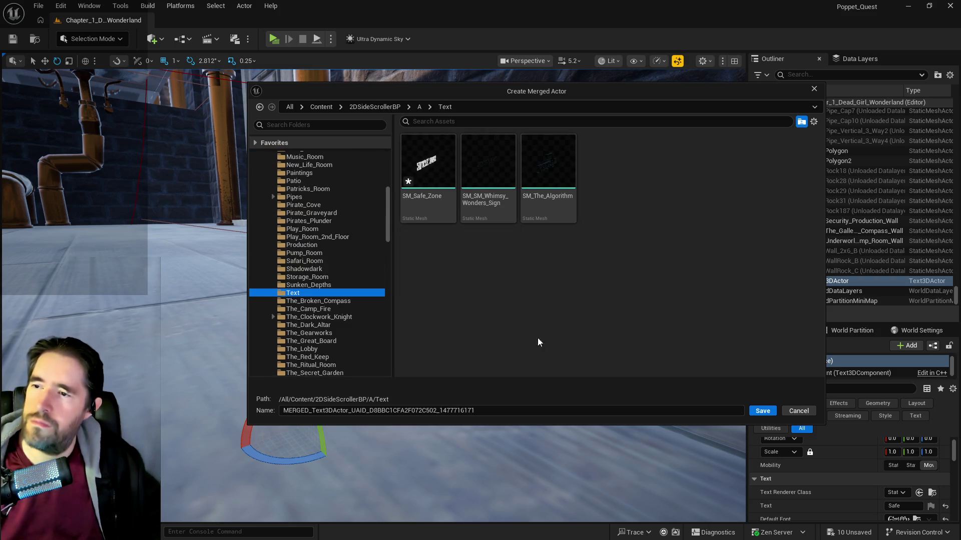
pyautogui.click(473, 410)
pyautogui.write('Safe')
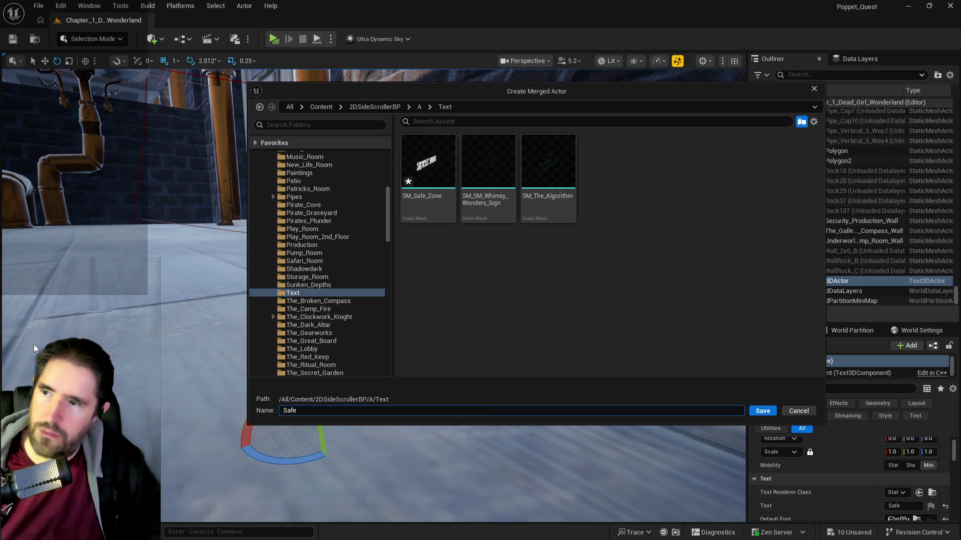
pyautogui.click(753, 413)
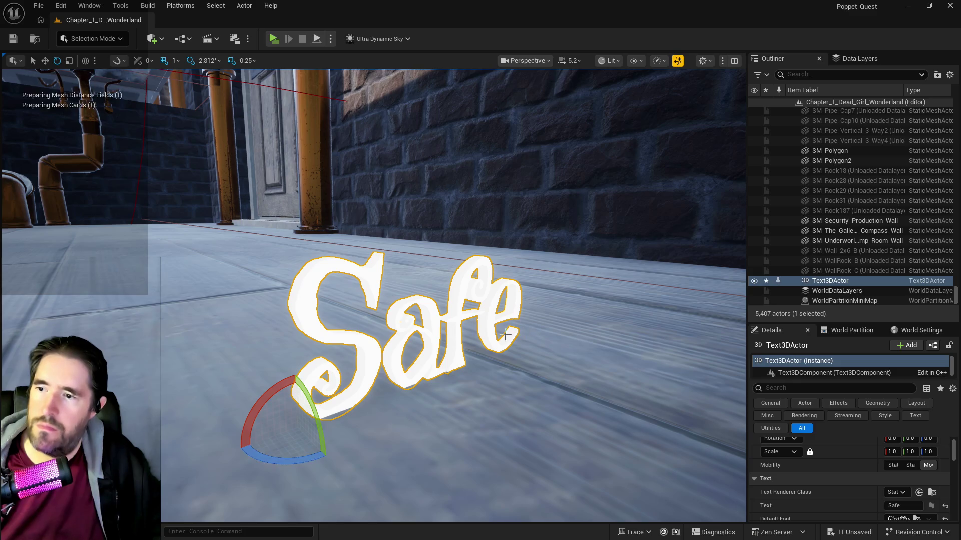
# - Delete the original Safe text actor from the level
pyautogui.moveTo(400, 321); pyautogui.dragTo(434, 332)
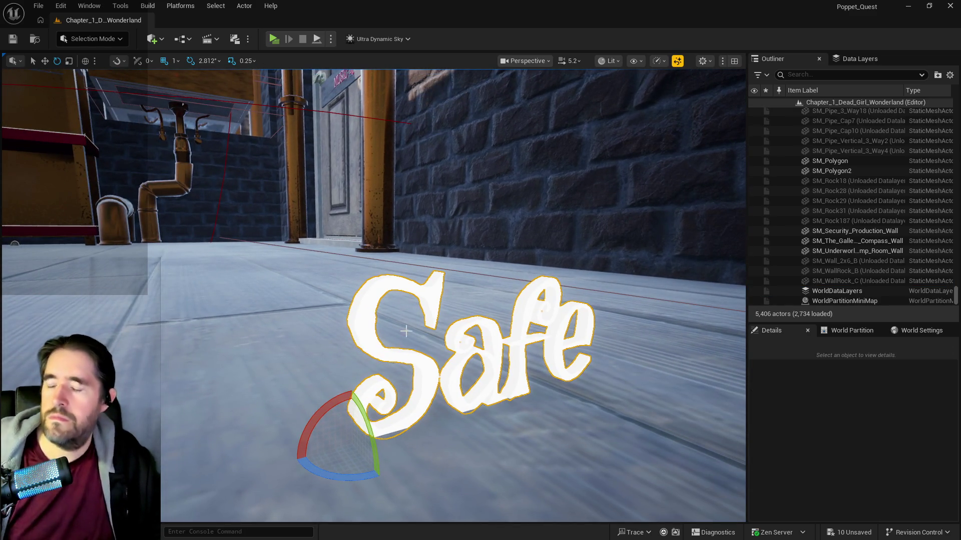
pyautogui.press('Delete')
pyautogui.moveTo(435, 333); pyautogui.dragTo(435, 266)
# - Save all unsaved content and bring the BP_Play_RoomSafe_Spot editor into view
pyautogui.press('super+Left')
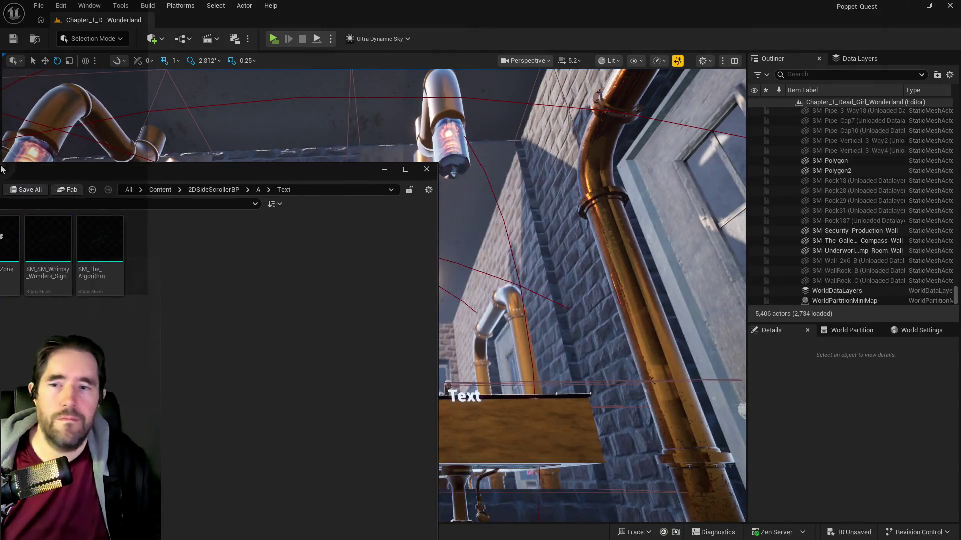
pyautogui.click(236, 28)
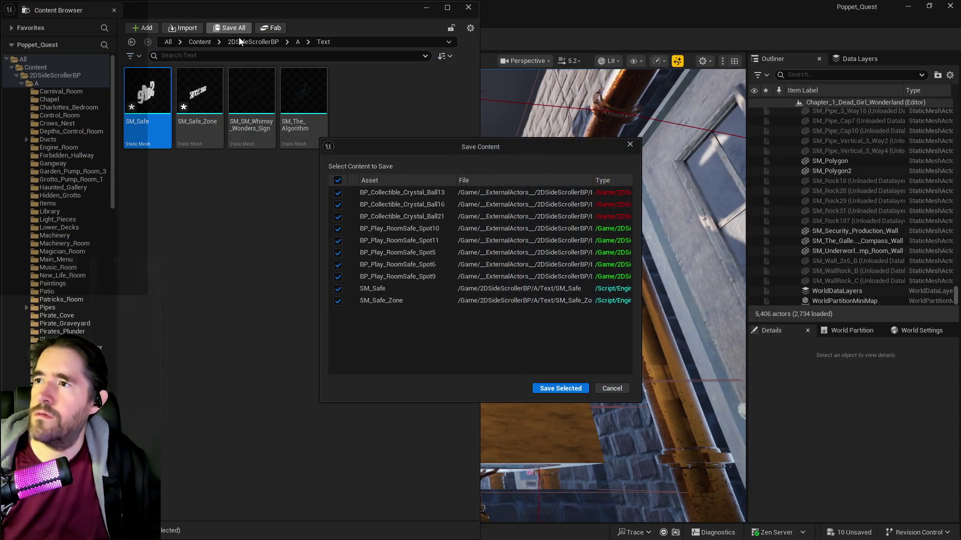
pyautogui.click(560, 389)
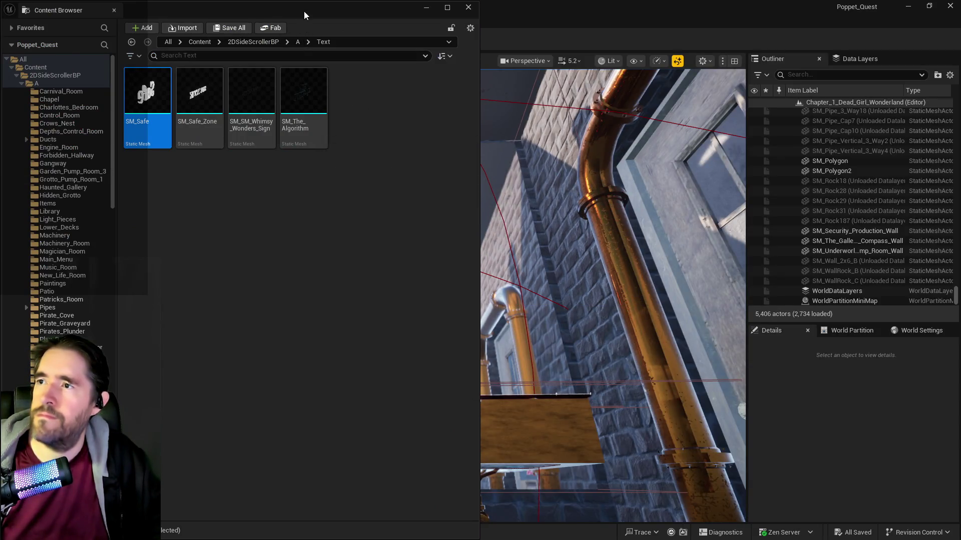
pyautogui.click(426, 8)
pyautogui.moveTo(946, 75); pyautogui.dragTo(463, 207)
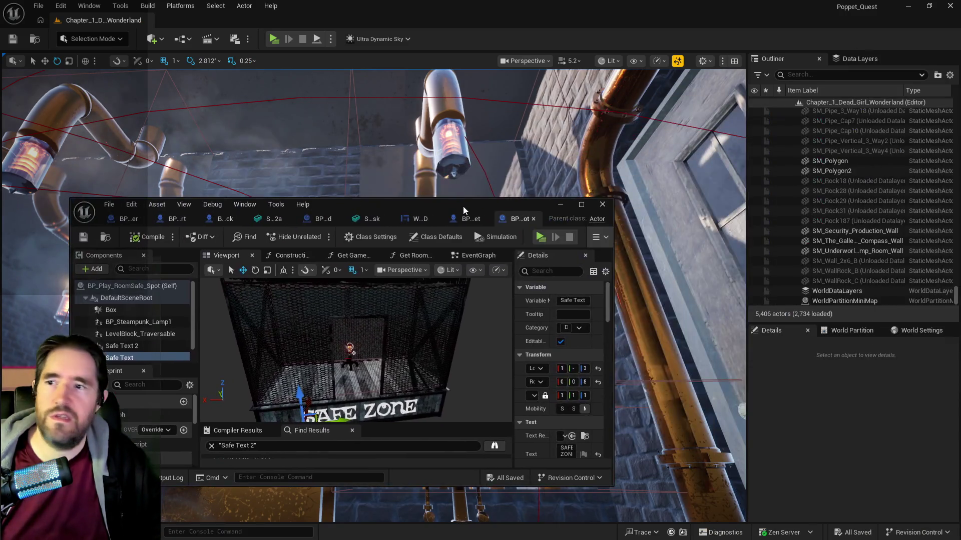
# - Add the SM_Safe_Zone mesh component and attach it directly to DefaultSceneRoot, undoing an accidental Y move
pyautogui.doubleClick(463, 206)
pyautogui.moveTo(427, 307); pyautogui.dragTo(440, 320)
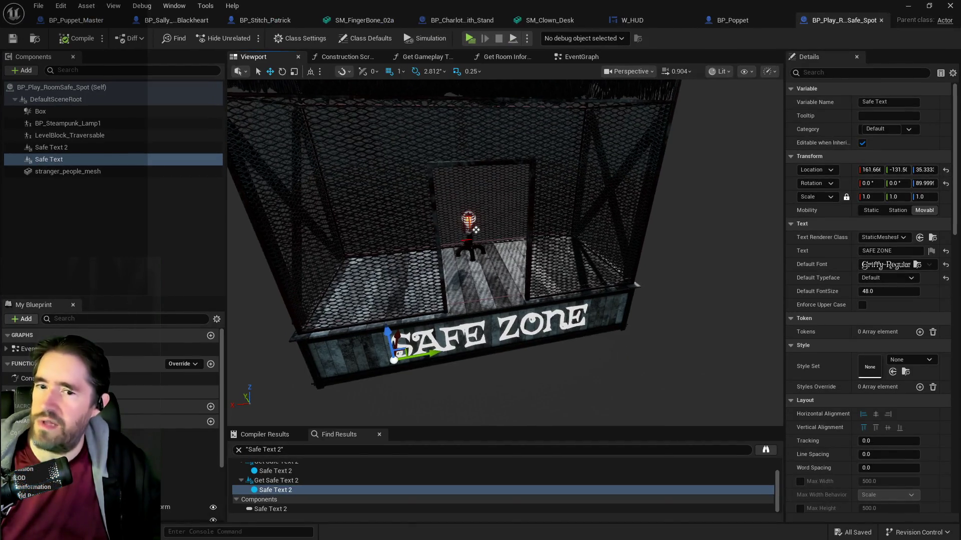
pyautogui.moveTo(715, 226)
pyautogui.mouseDown()
pyautogui.moveTo(106, 151)
pyautogui.moveTo(62, 104)
pyautogui.moveTo(50, 159)
pyautogui.mouseUp()
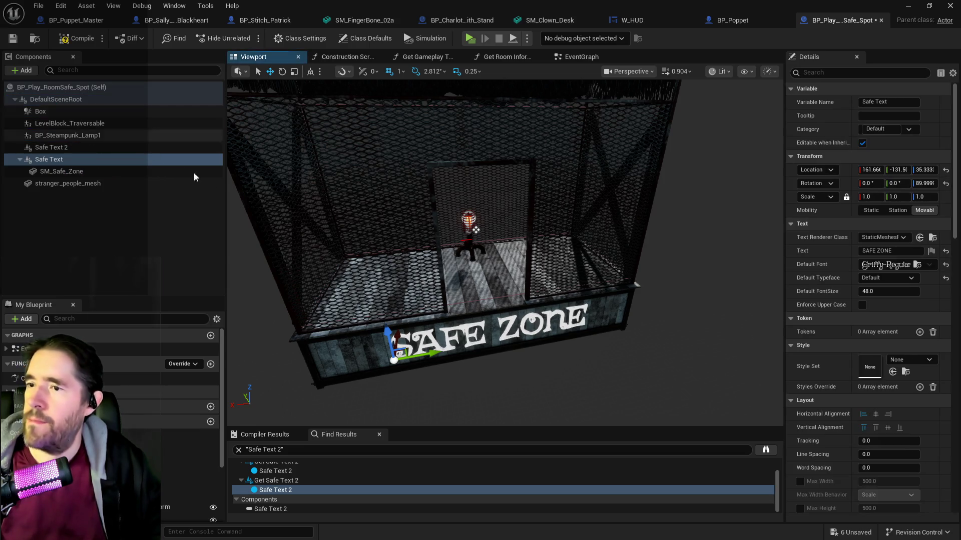
pyautogui.moveTo(346, 240); pyautogui.dragTo(346, 239)
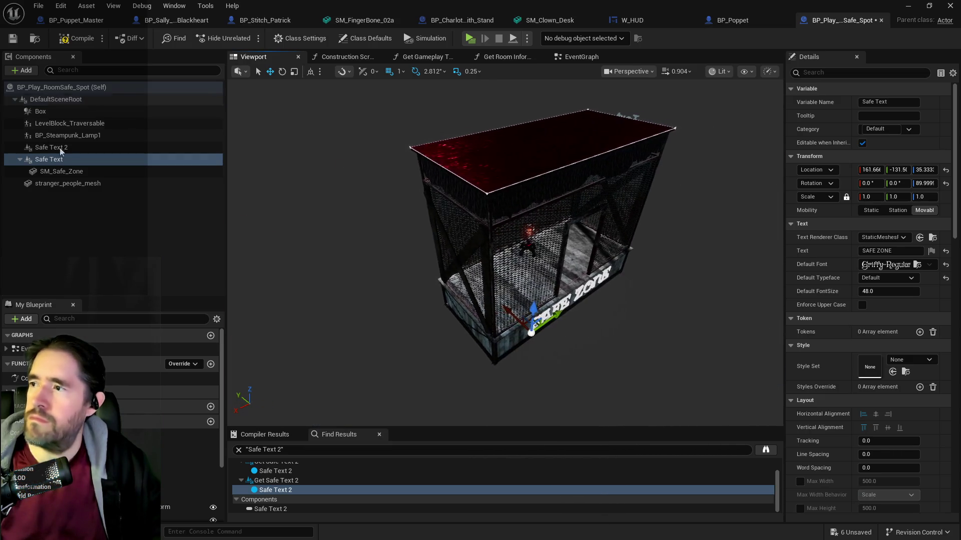
pyautogui.click(56, 172)
pyautogui.moveTo(56, 172); pyautogui.dragTo(51, 98)
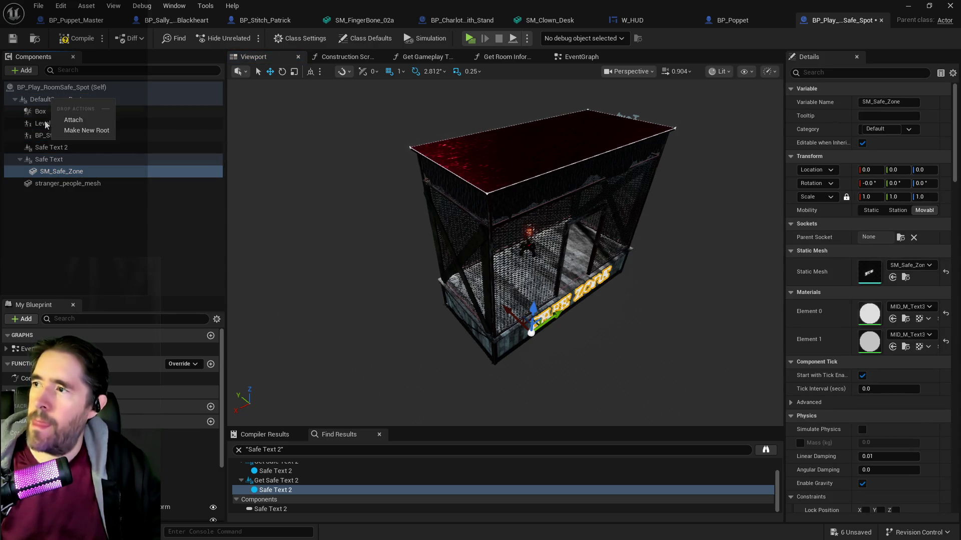
pyautogui.click(73, 120)
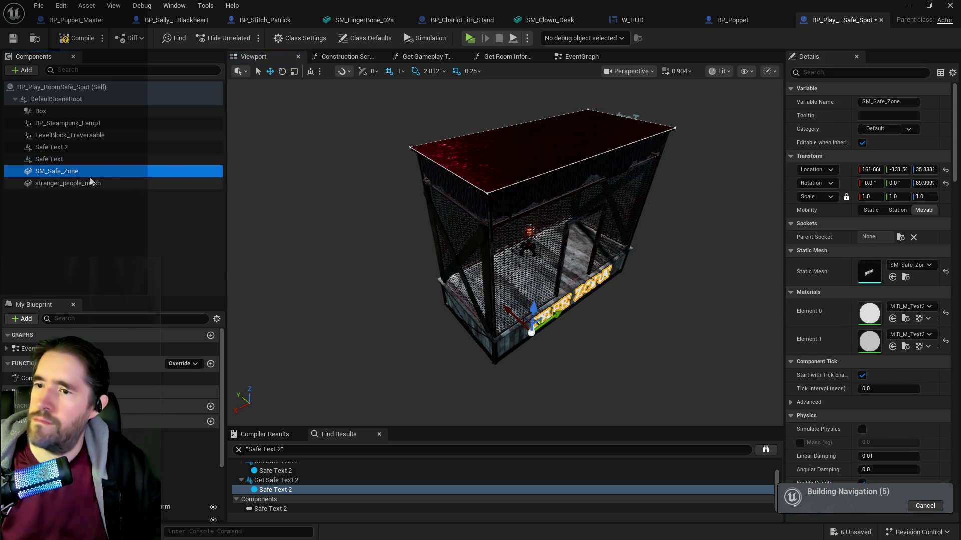
pyautogui.moveTo(537, 340); pyautogui.dragTo(549, 344)
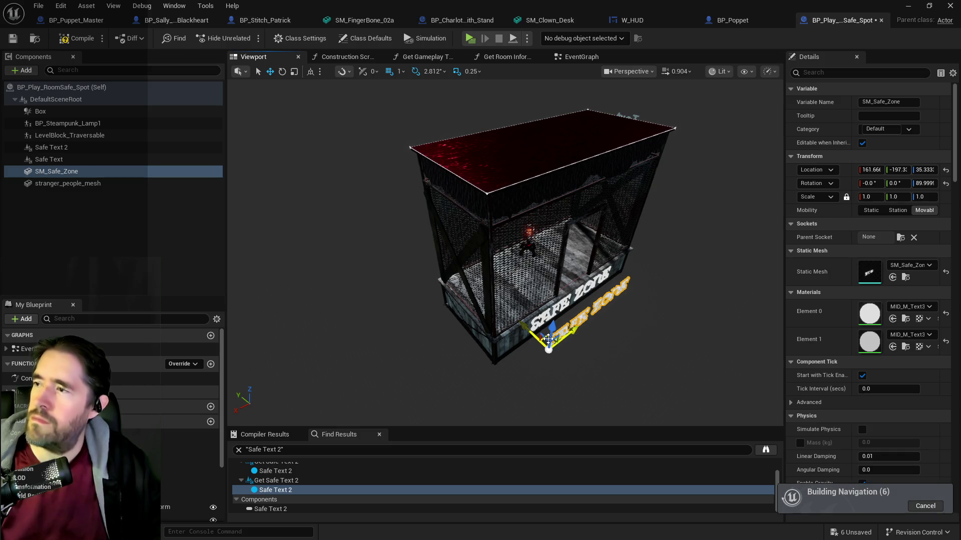
pyautogui.hotkey('ctrl', 'z')
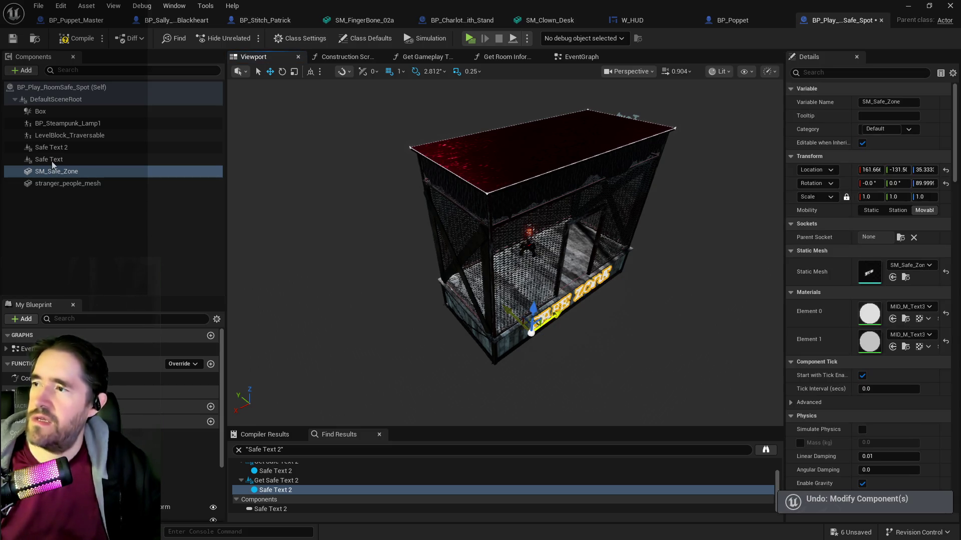
# - Find references to the Safe Text component by name and jump to the Safe Text 2 node
pyautogui.click(51, 158)
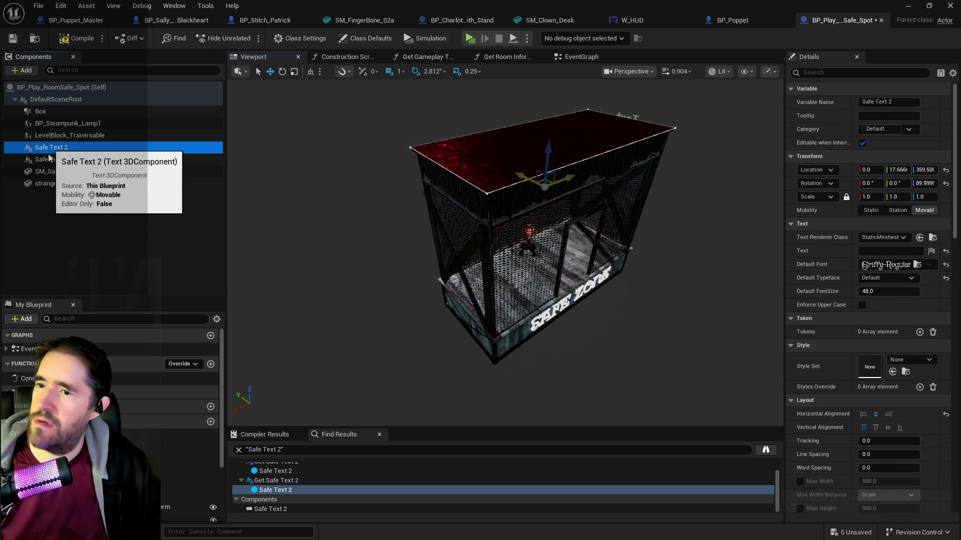
pyautogui.rightClick(50, 159)
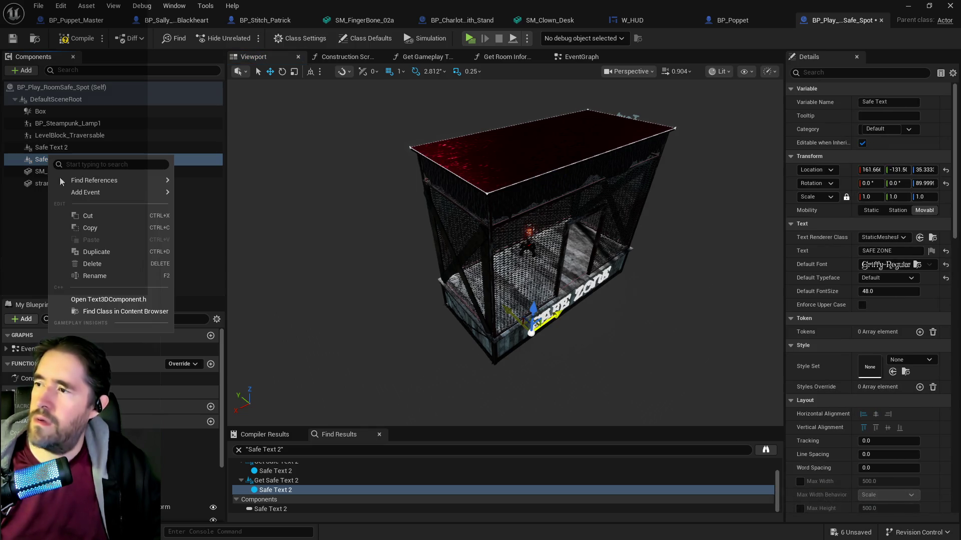
pyautogui.moveTo(67, 192)
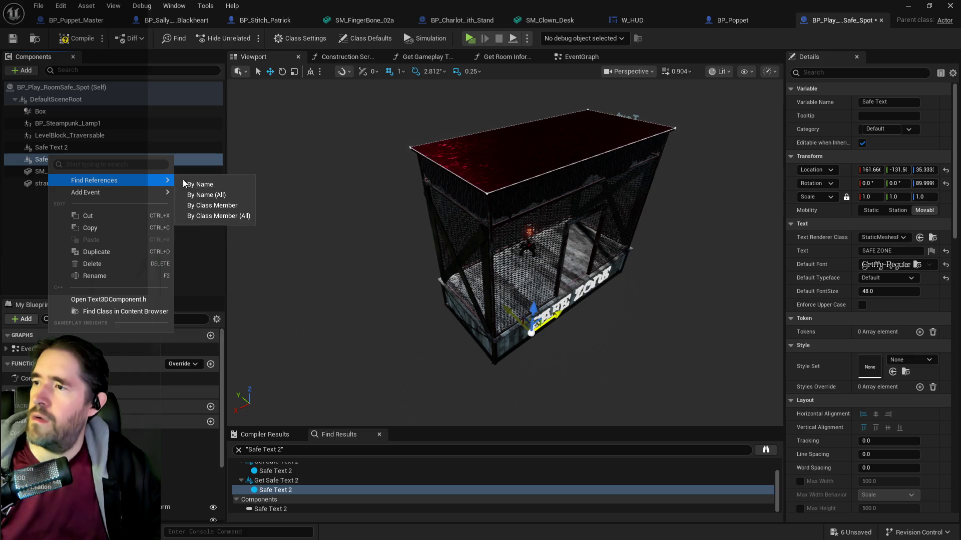
pyautogui.click(210, 185)
pyautogui.doubleClick(292, 491)
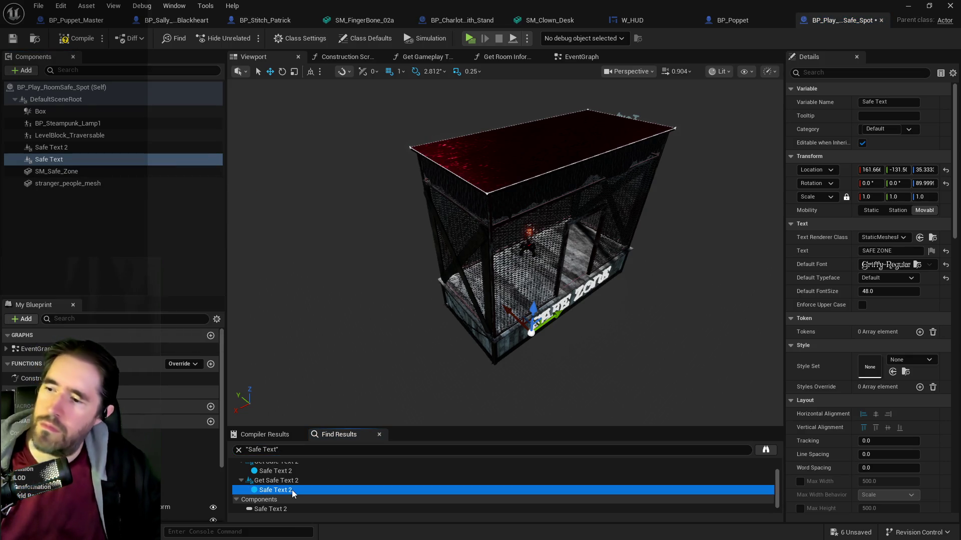
# - Drag the SM_Safe static mesh from the Content Browser onto DefaultSceneRoot as a new component
pyautogui.scroll(-5, 505, 284)
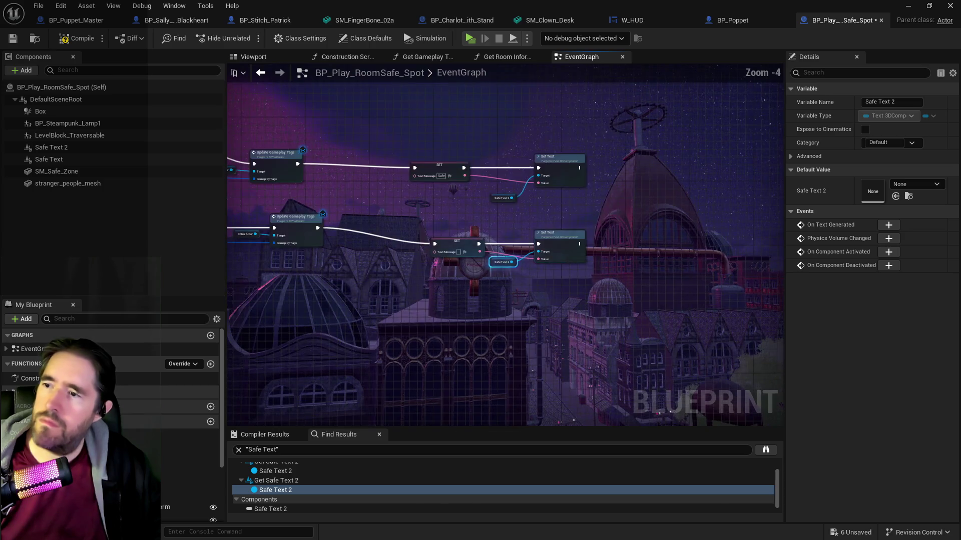
pyautogui.moveTo(587, 304)
pyautogui.mouseDown()
pyautogui.moveTo(746, 328)
pyautogui.moveTo(304, 321)
pyautogui.mouseUp()
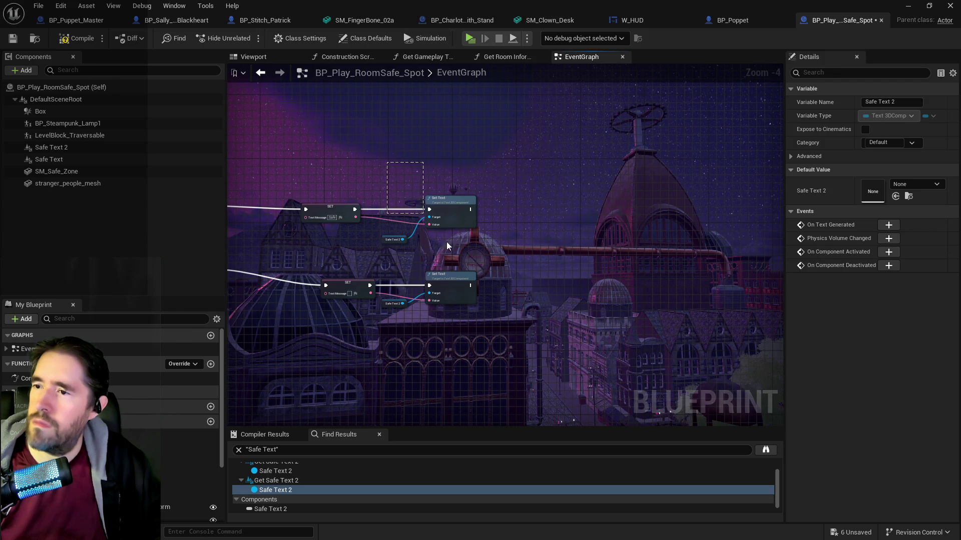
pyautogui.click(383, 220)
pyautogui.moveTo(383, 220); pyautogui.dragTo(539, 217)
pyautogui.scroll(2, 501, 218)
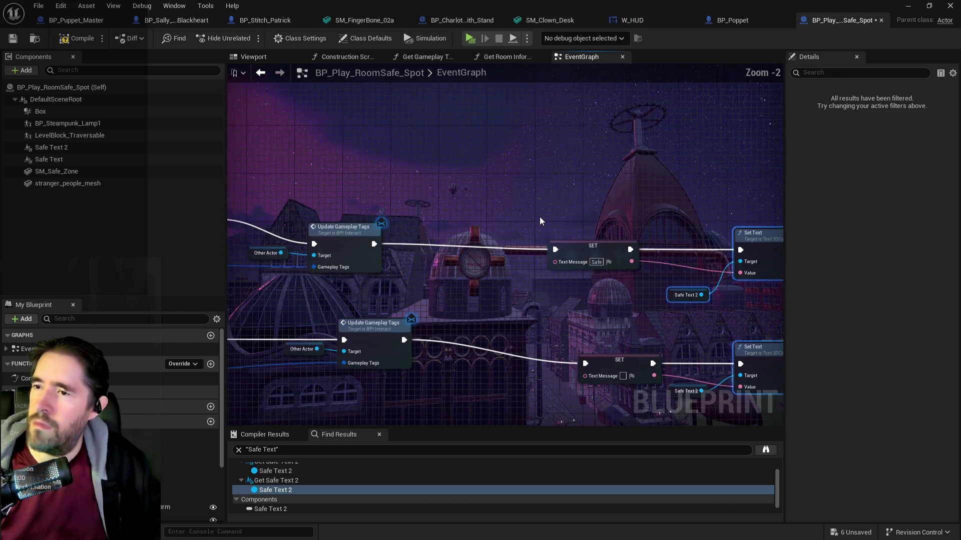
pyautogui.moveTo(528, 263)
pyautogui.mouseDown()
pyautogui.moveTo(393, 233)
pyautogui.moveTo(352, 245)
pyautogui.mouseUp()
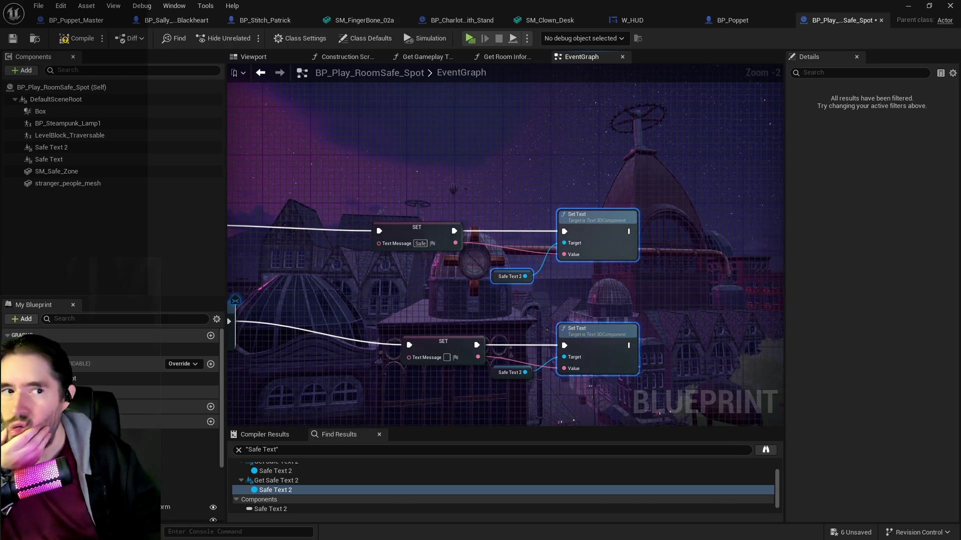
pyautogui.moveTo(798, 191); pyautogui.dragTo(72, 102)
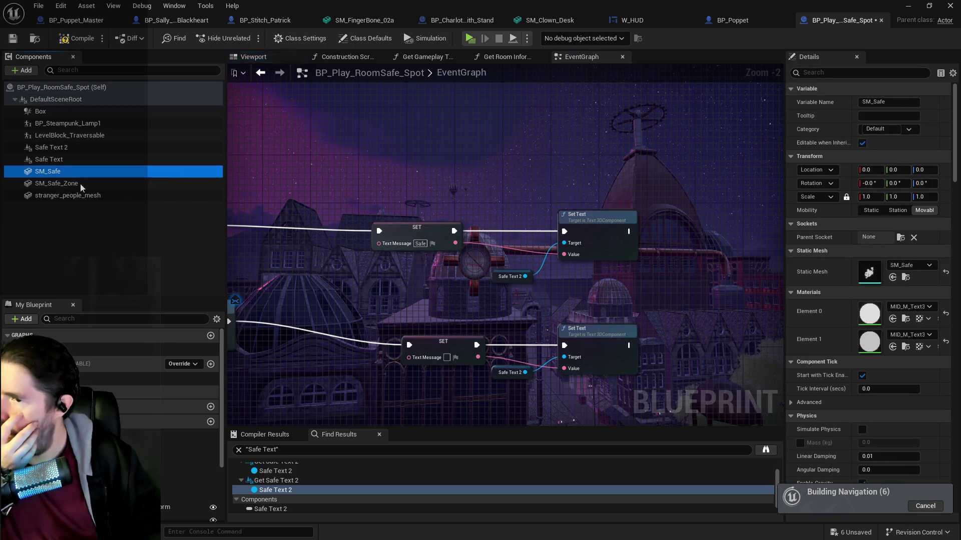
pyautogui.moveTo(50, 171)
pyautogui.mouseDown()
pyautogui.moveTo(426, 179)
pyautogui.moveTo(117, 182)
pyautogui.mouseUp()
pyautogui.click(857, 73)
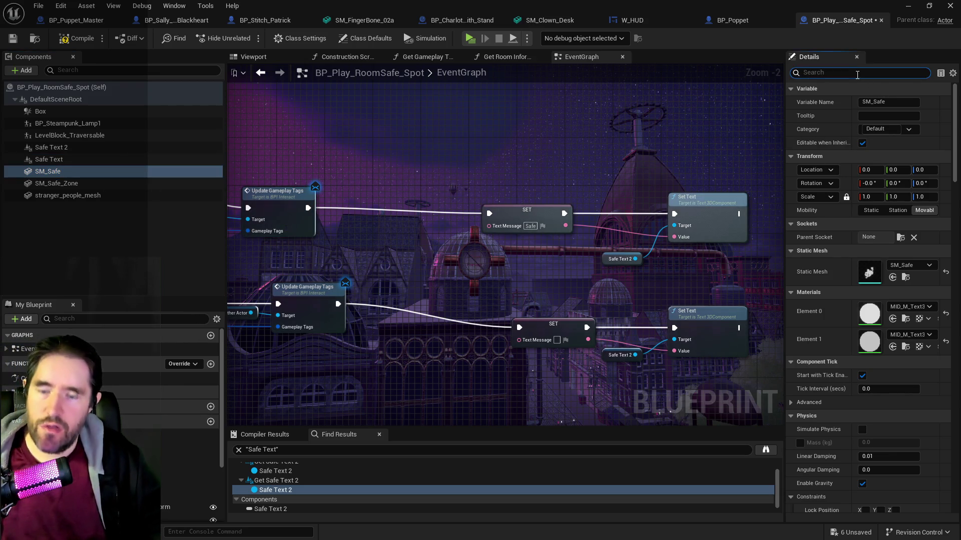
# - Set SM_Safe's Collision Presets to NoCollision and drop an SM Safe reference into the event graph
pyautogui.write('col')
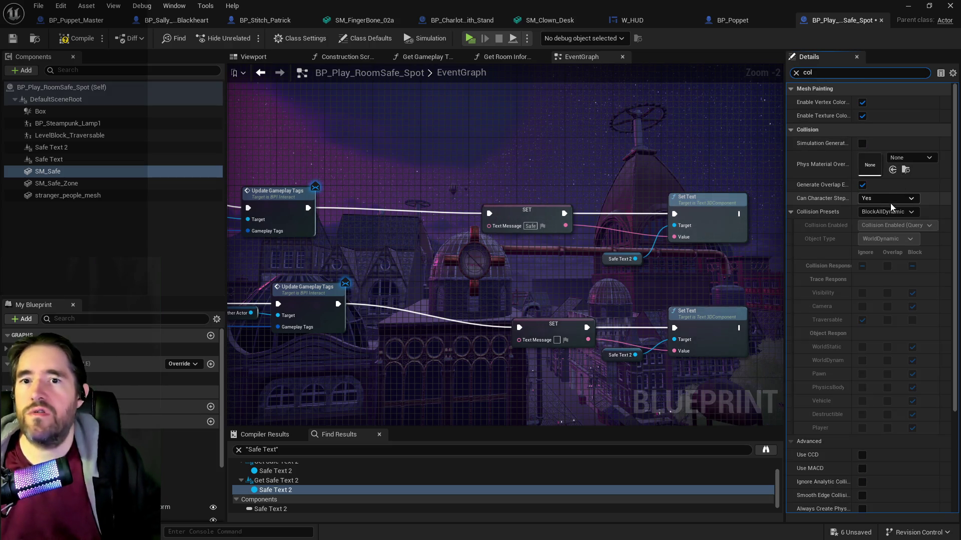
pyautogui.click(888, 211)
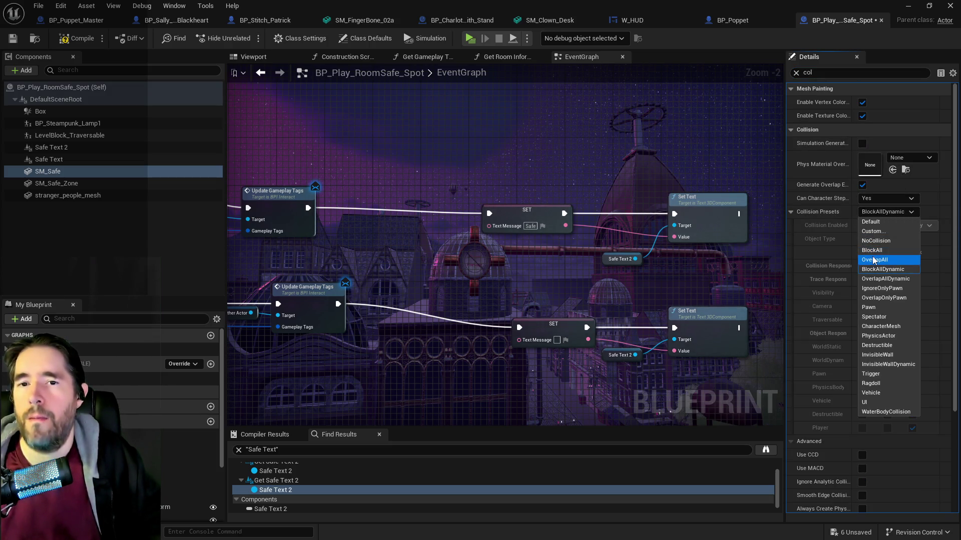
pyautogui.click(56, 183)
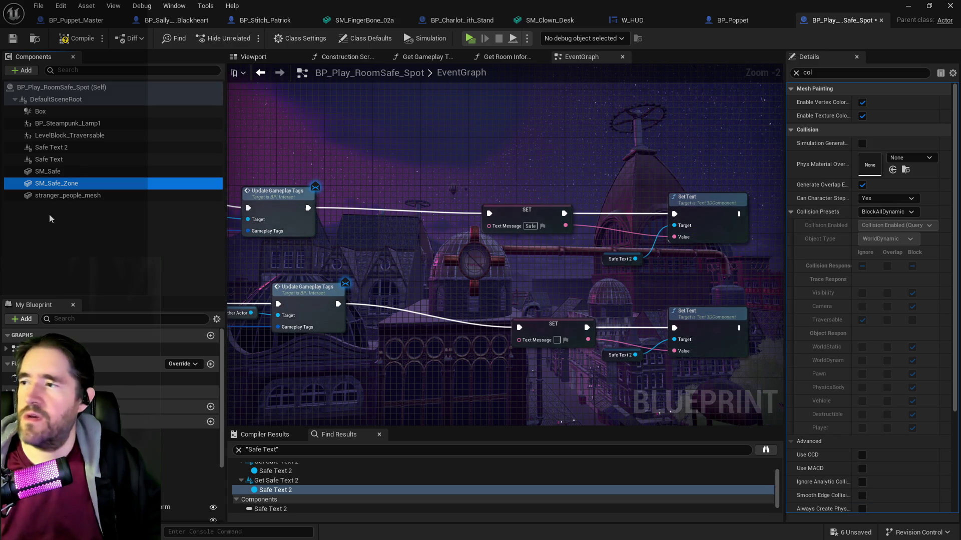
pyautogui.click(59, 172)
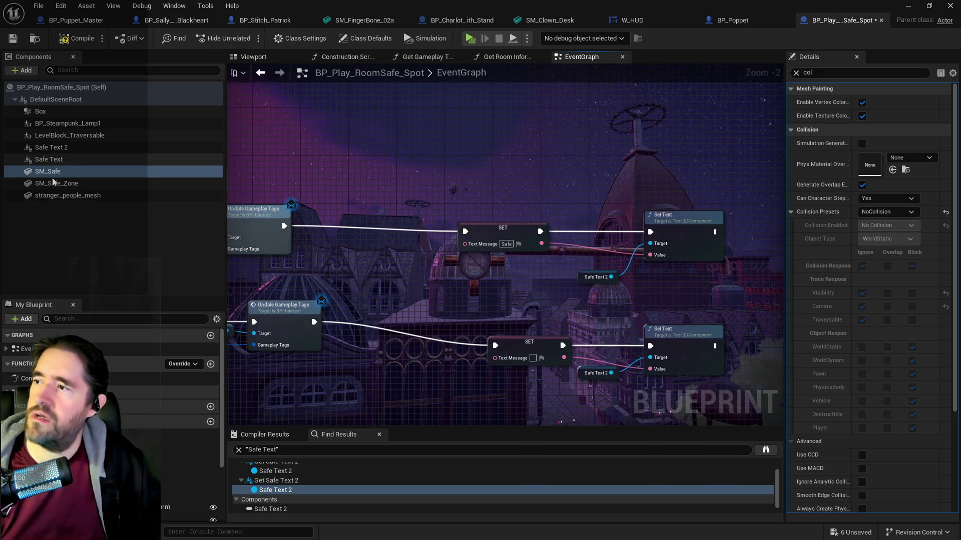
pyautogui.moveTo(48, 173)
pyautogui.mouseDown()
pyautogui.moveTo(349, 205)
pyautogui.moveTo(414, 200)
pyautogui.mouseUp()
# - Add a Set Visibility node with New Visibility checked for SM Safe after the upper Update Gameplay Tags
pyautogui.write('set vis')
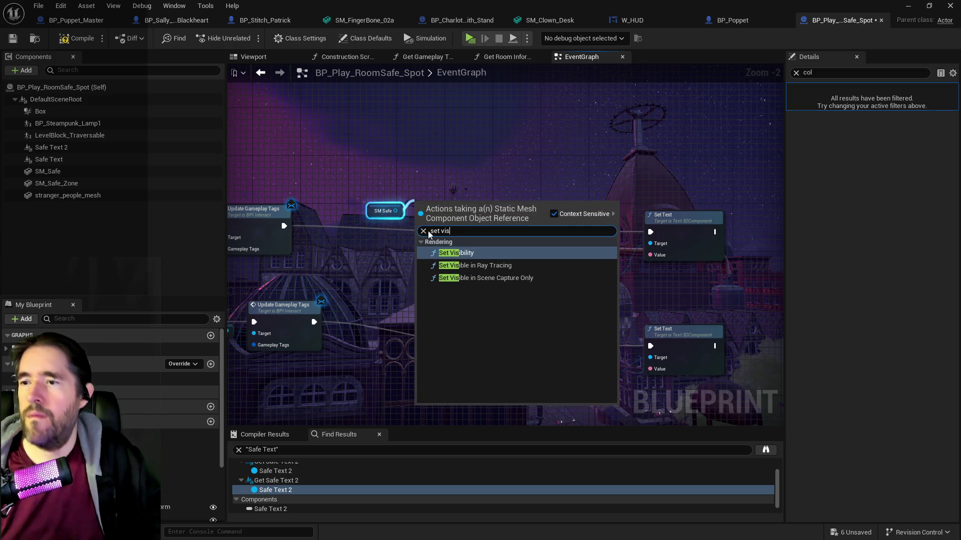
pyautogui.click(456, 252)
pyautogui.moveTo(491, 207); pyautogui.dragTo(536, 153)
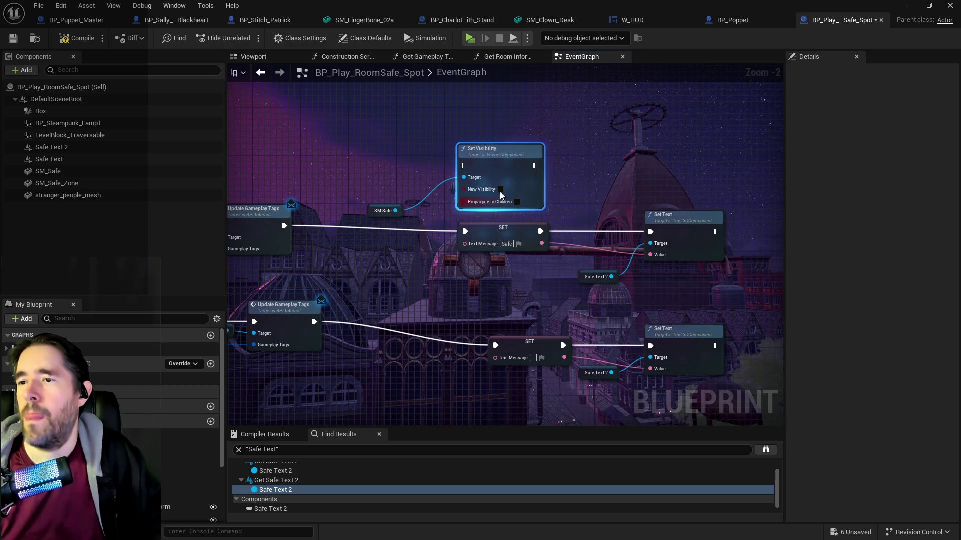
pyautogui.click(500, 189)
pyautogui.moveTo(284, 226); pyautogui.dragTo(464, 165)
pyautogui.click(384, 146)
# - Duplicate the Set Visibility node with New Visibility unchecked after the lower Update Gameplay Tags
pyautogui.moveTo(482, 213); pyautogui.dragTo(482, 212)
pyautogui.hotkey('ctrl', 'c')
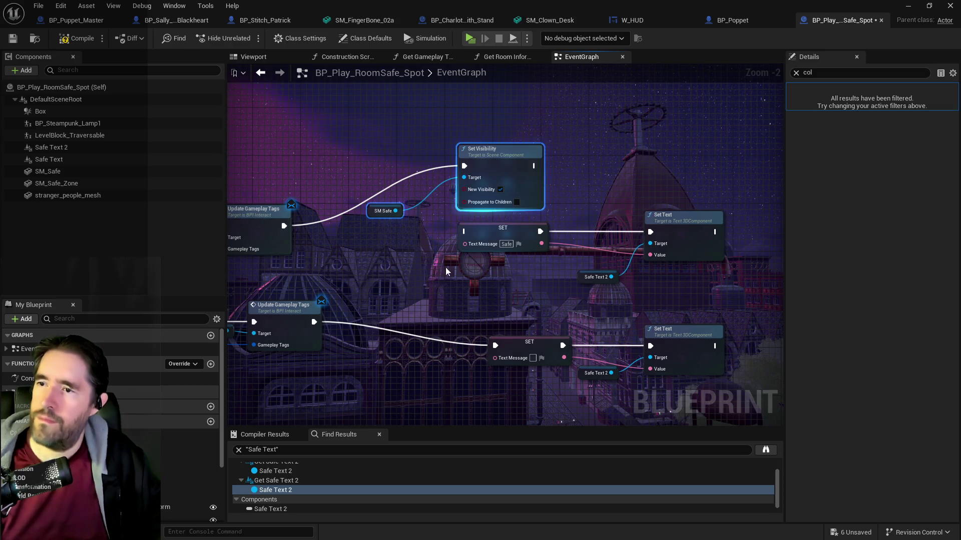
pyautogui.hotkey('ctrl', 'v')
pyautogui.moveTo(561, 282); pyautogui.dragTo(543, 294)
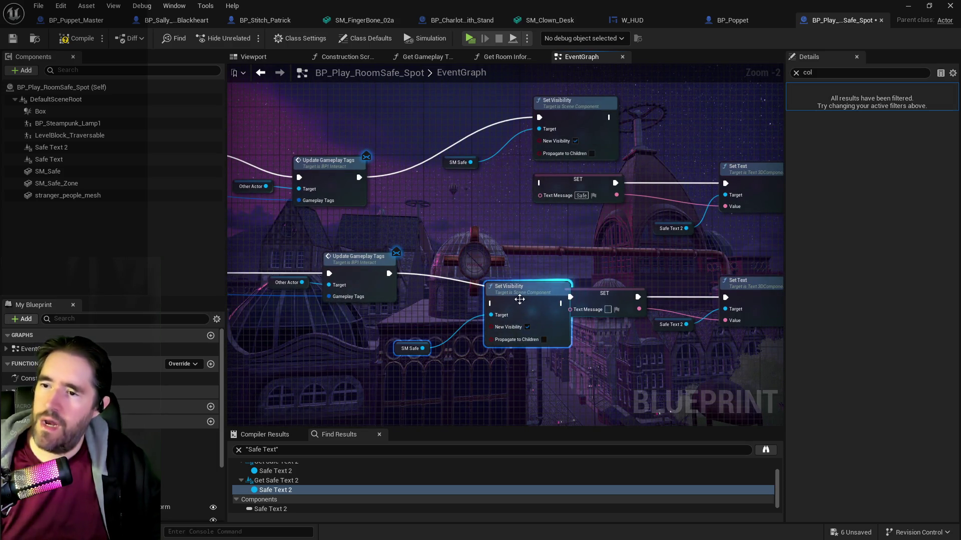
pyautogui.click(527, 327)
pyautogui.moveTo(388, 274); pyautogui.dragTo(490, 303)
pyautogui.moveTo(396, 268)
pyautogui.mouseDown()
pyautogui.moveTo(402, 220)
pyautogui.moveTo(389, 238)
pyautogui.mouseUp()
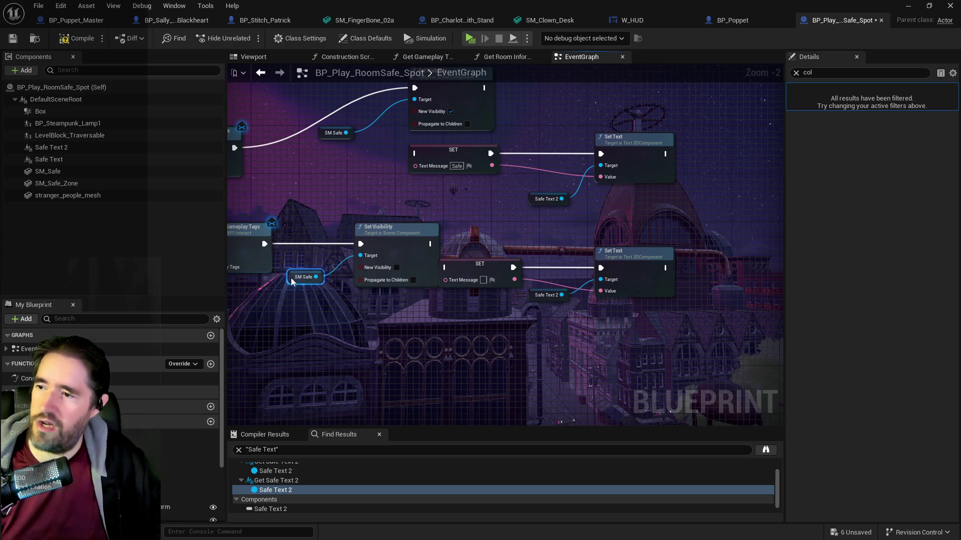
# - Delete the SET, Safe Text 2 and Set Text nodes and the Safe Text 2 component
pyautogui.moveTo(371, 253); pyautogui.dragTo(545, 322)
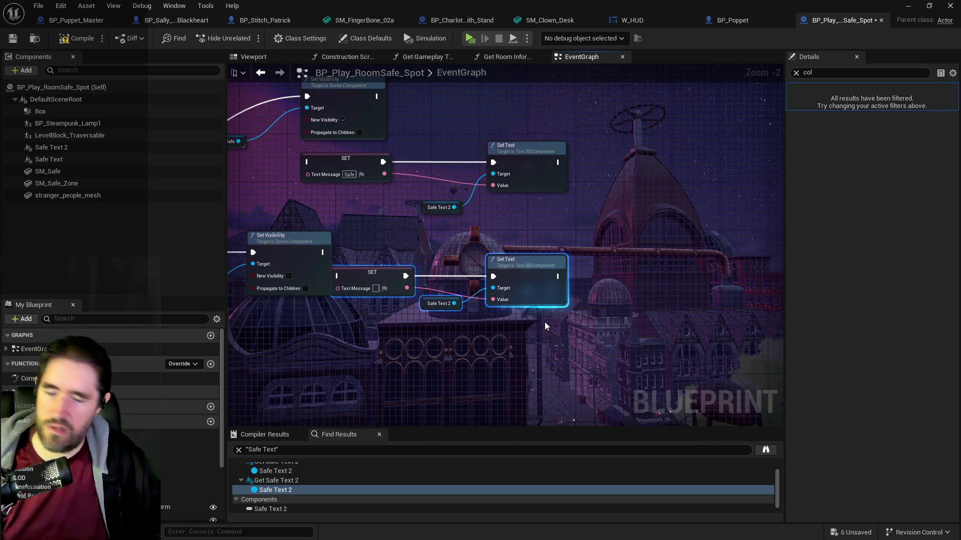
pyautogui.press('Delete')
pyautogui.moveTo(244, 162)
pyautogui.mouseDown()
pyautogui.moveTo(508, 200)
pyautogui.moveTo(521, 215)
pyautogui.mouseUp()
pyautogui.press('Delete')
pyautogui.moveTo(294, 365); pyautogui.dragTo(457, 348)
pyautogui.click(47, 147)
pyautogui.press('Delete')
pyautogui.rightClick(44, 149)
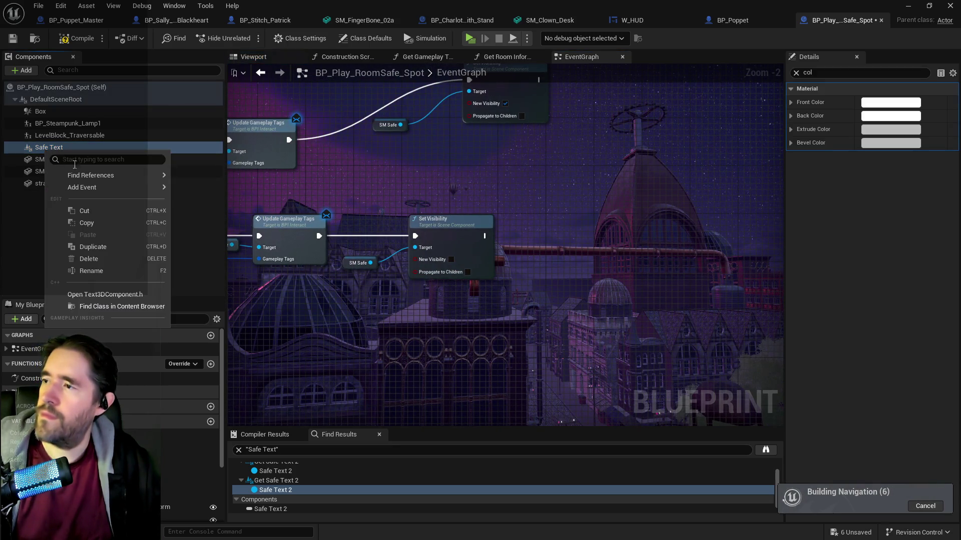
# - Undo the Safe Text 2 component deletion and find all its references by name
pyautogui.moveTo(123, 179)
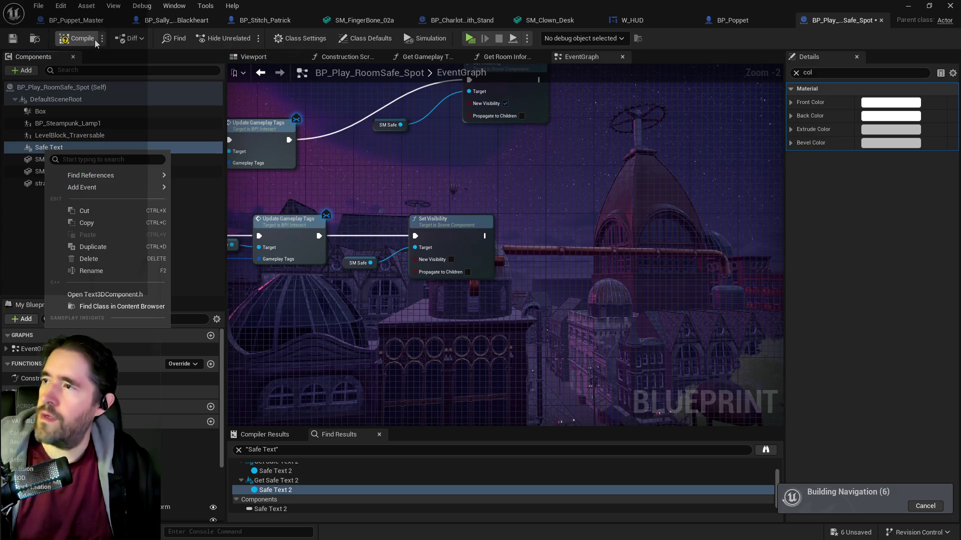
pyautogui.click(60, 6)
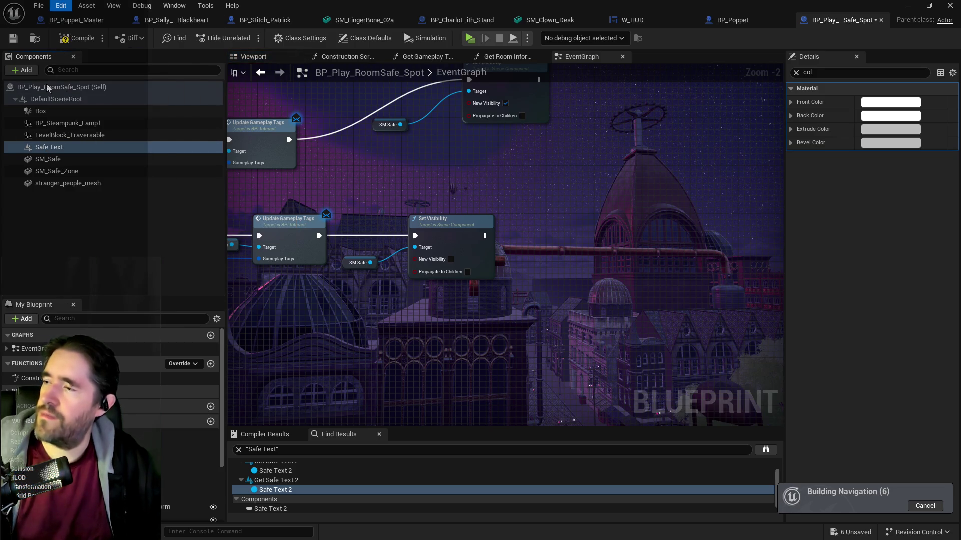
pyautogui.hotkey('ctrl', 'z')
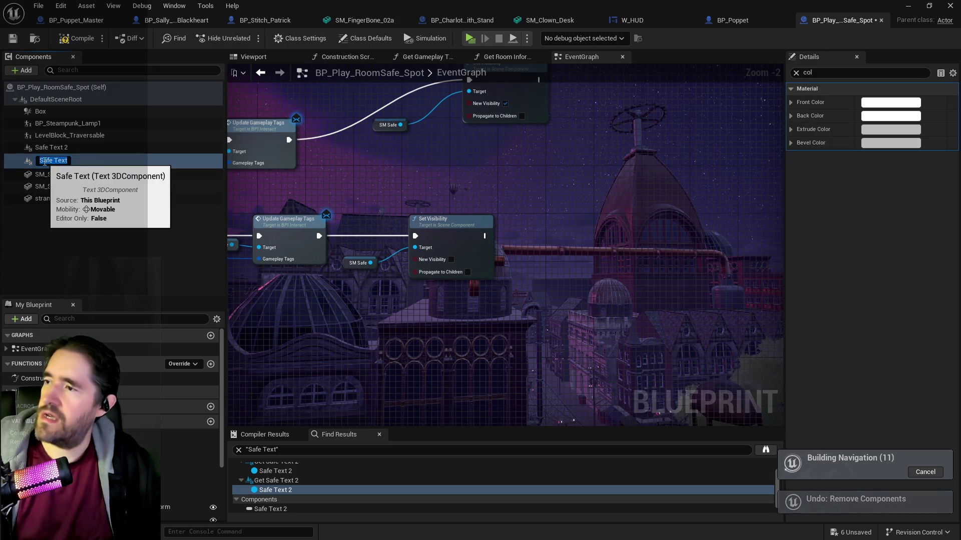
pyautogui.click(45, 148)
pyautogui.rightClick(45, 148)
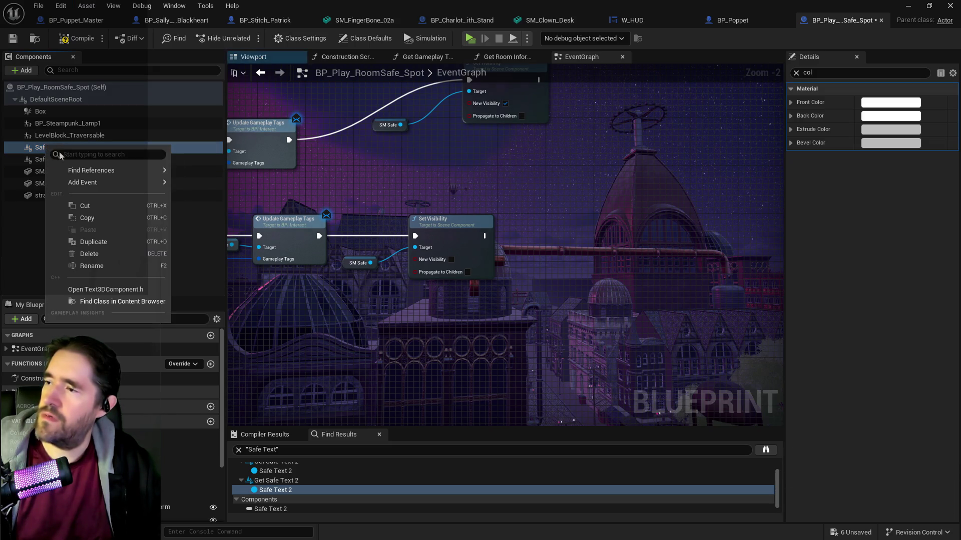
pyautogui.moveTo(98, 182)
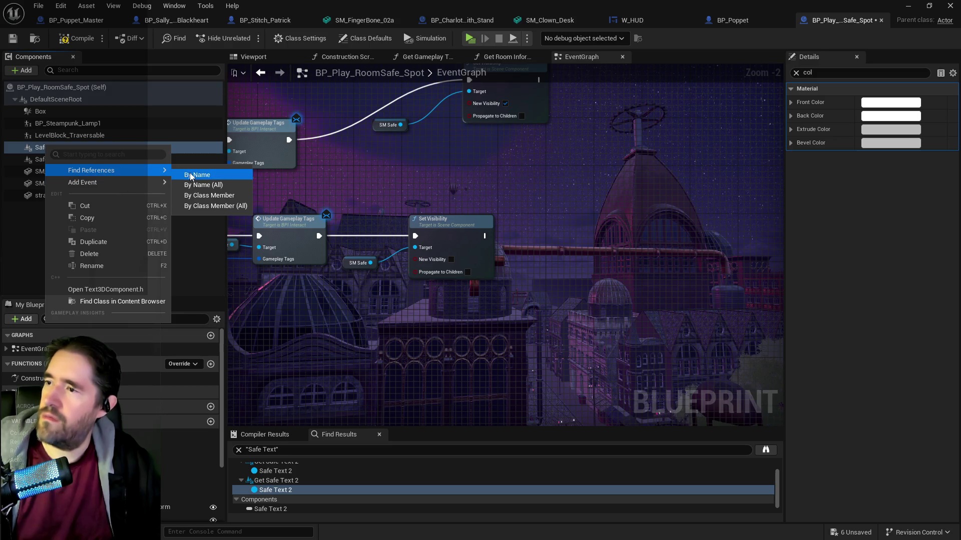
pyautogui.click(193, 173)
pyautogui.scroll(-5, 465, 280)
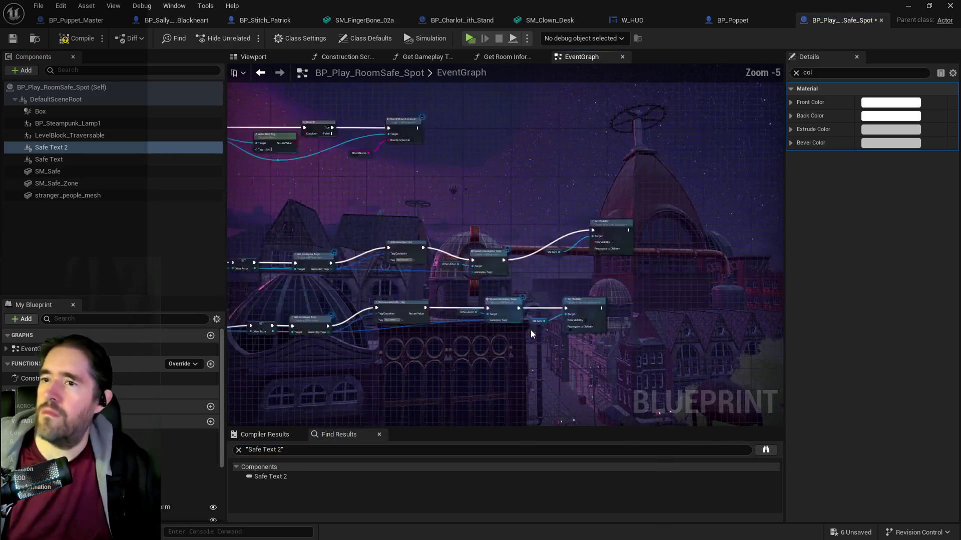
# - Check the Safe Text components' visibility and hidden settings while flying the viewport into the cage
pyautogui.click(796, 73)
pyautogui.write('vis')
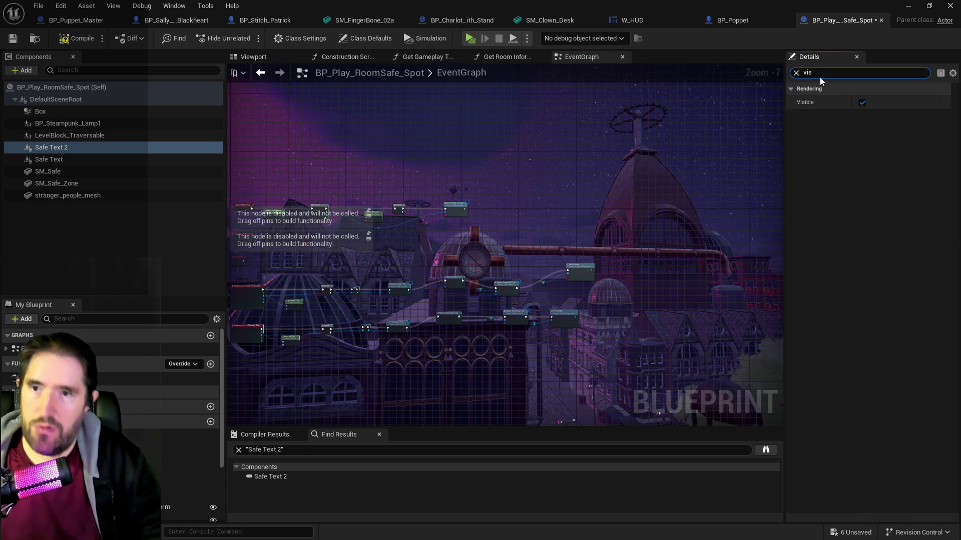
pyautogui.click(796, 73)
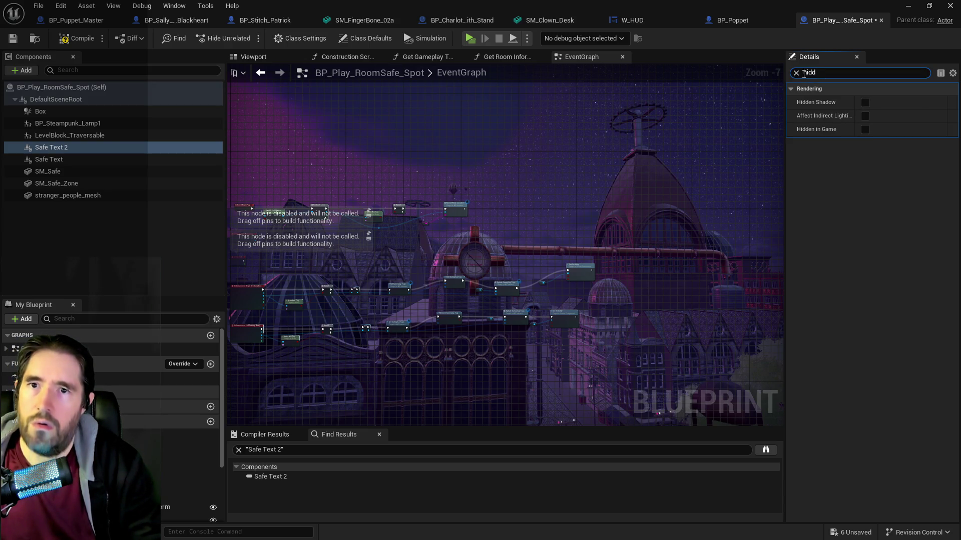
pyautogui.write('vis')
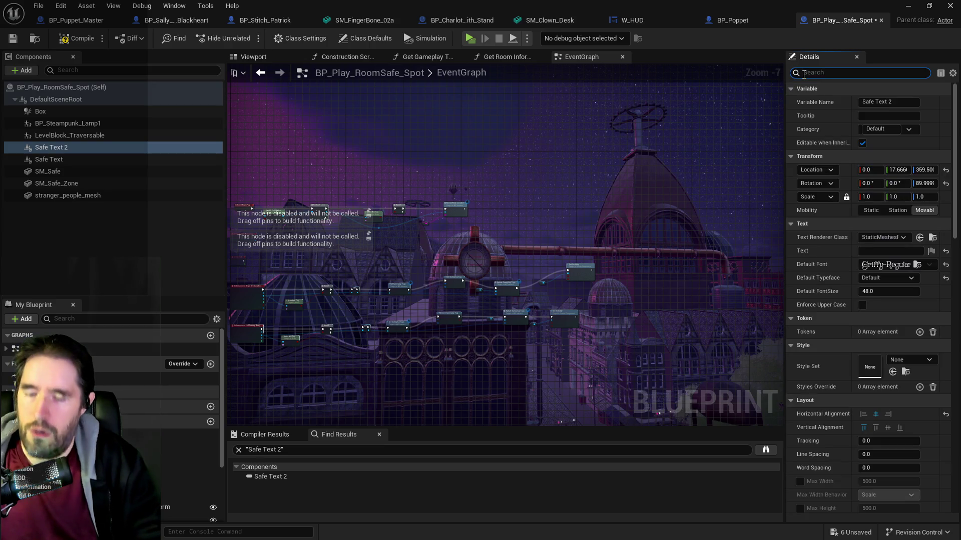
pyautogui.click(40, 159)
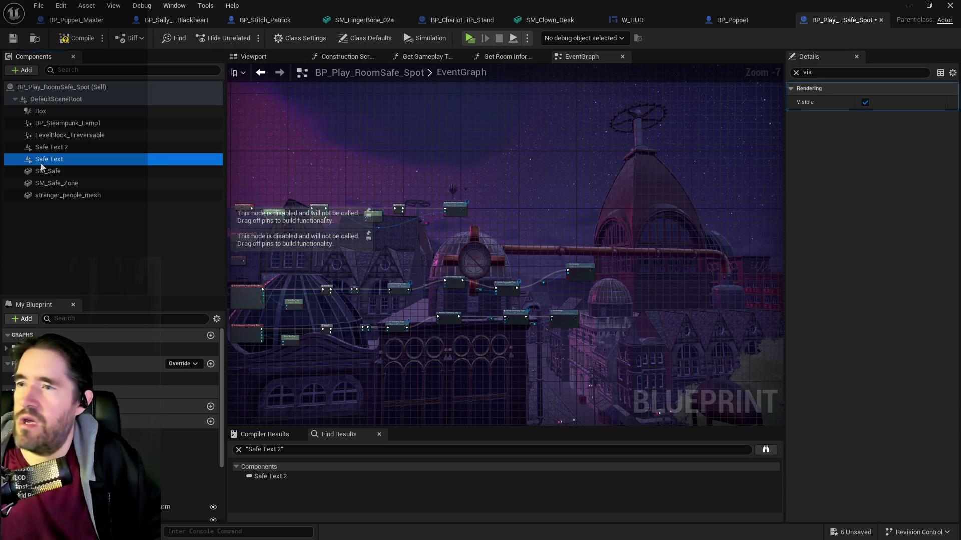
pyautogui.click(256, 55)
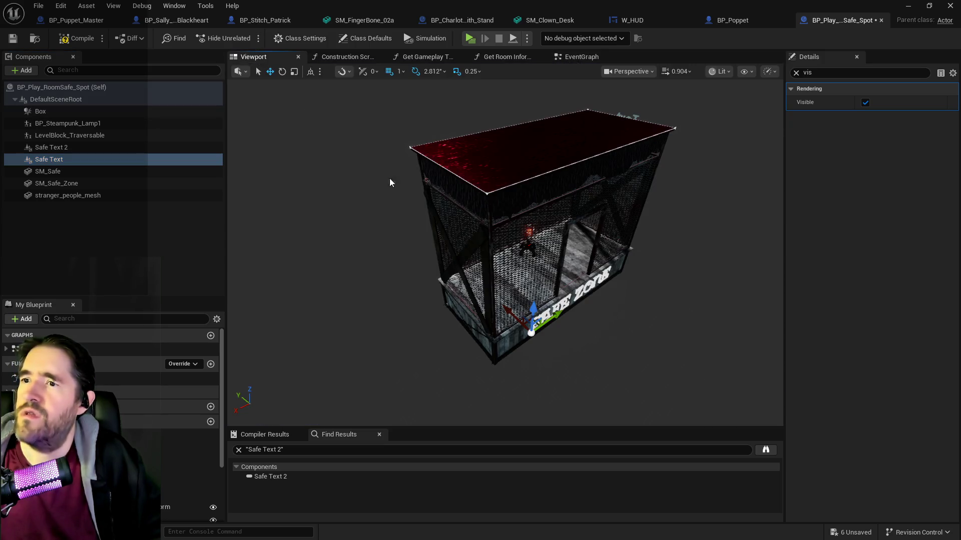
pyautogui.moveTo(390, 182)
pyautogui.mouseDown()
pyautogui.moveTo(480, 200)
pyautogui.moveTo(497, 143)
pyautogui.moveTo(540, 160)
pyautogui.mouseUp()
pyautogui.click(48, 150)
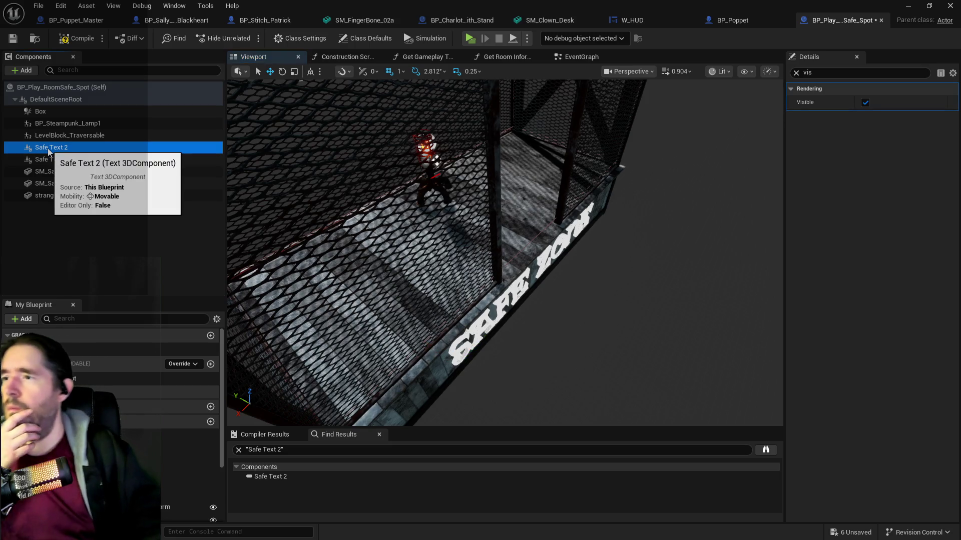
pyautogui.moveTo(447, 268); pyautogui.dragTo(447, 268)
pyautogui.moveTo(698, 193); pyautogui.dragTo(698, 193)
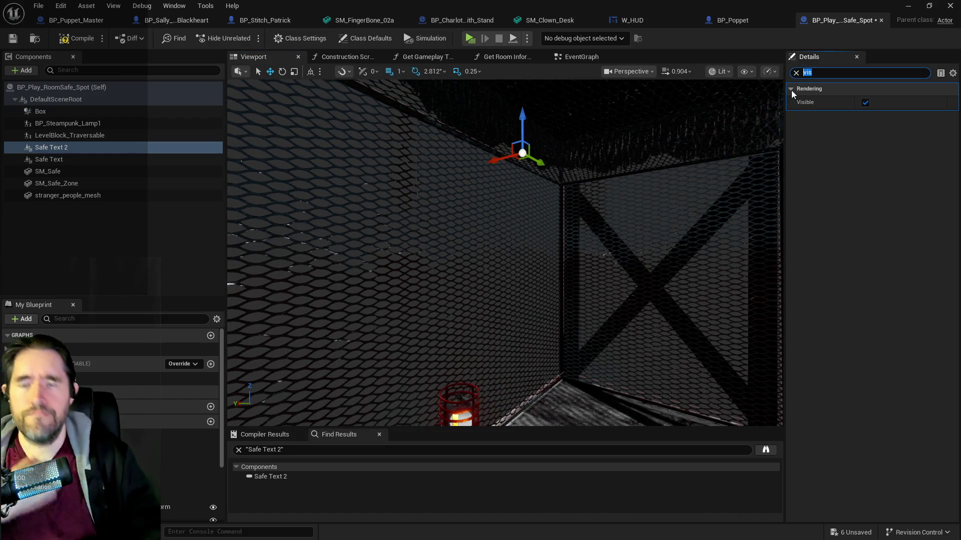
pyautogui.write('hidden')
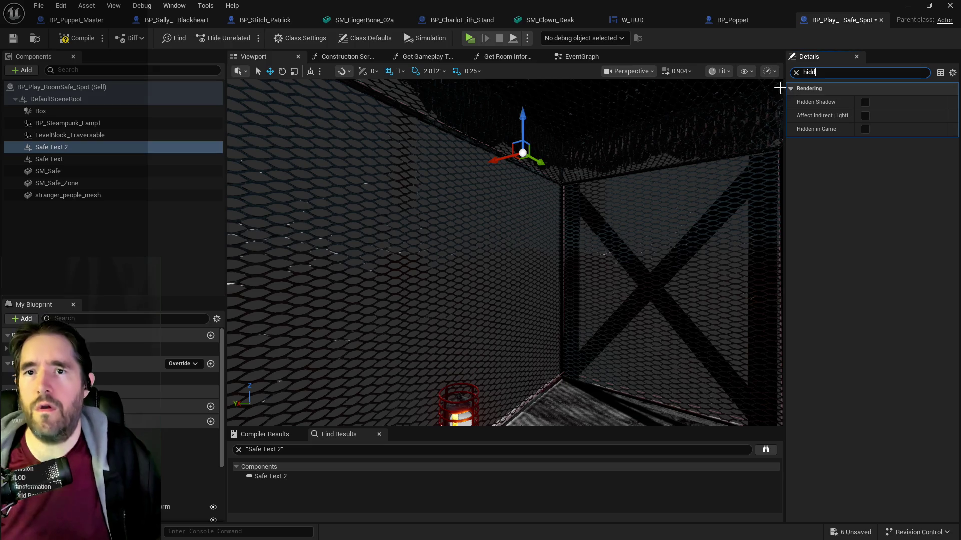
pyautogui.click(795, 72)
# - Set Safe Text 2 to read 'Safe' in Griffy-Regular font and frame the SM_Safe mesh
pyautogui.click(862, 252)
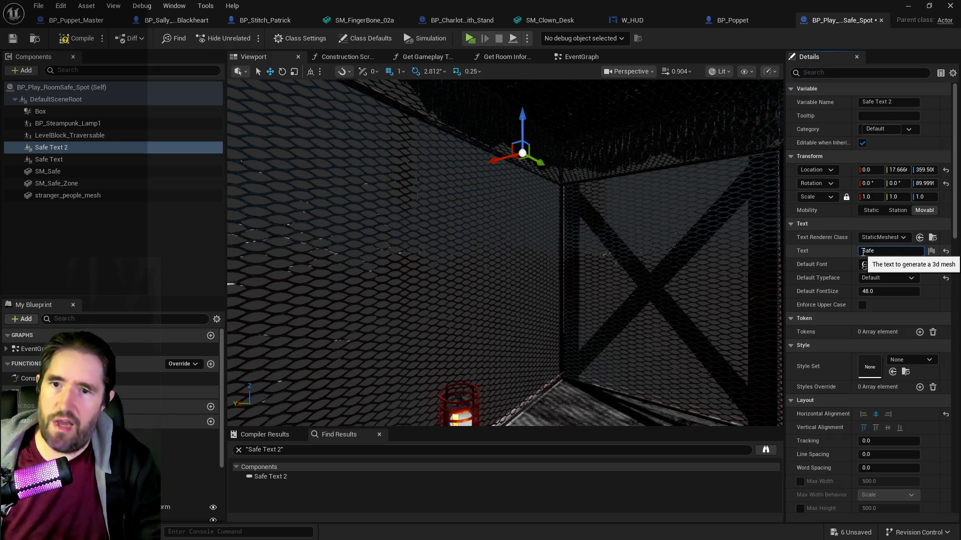
pyautogui.moveTo(671, 290); pyautogui.dragTo(648, 307)
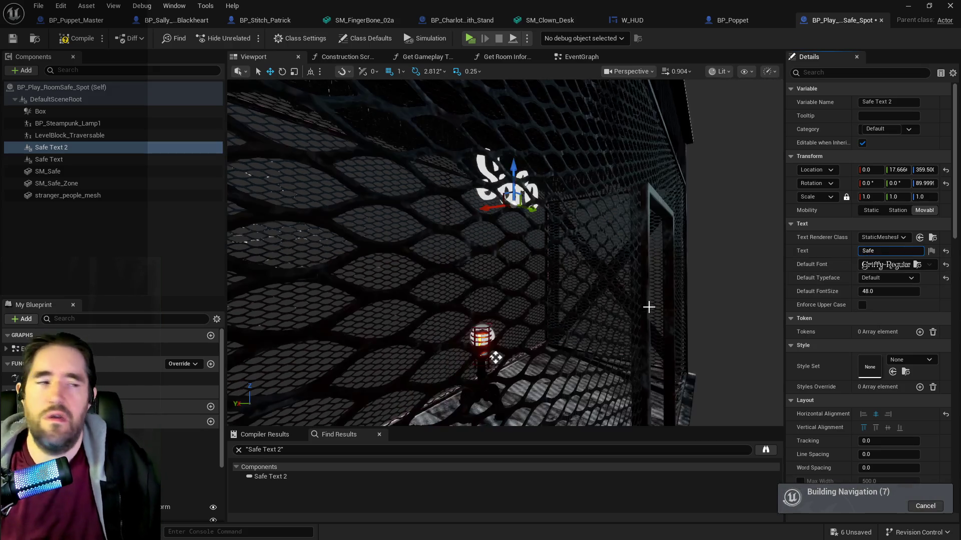
pyautogui.moveTo(496, 357); pyautogui.dragTo(449, 309)
pyautogui.moveTo(648, 308); pyautogui.dragTo(628, 300)
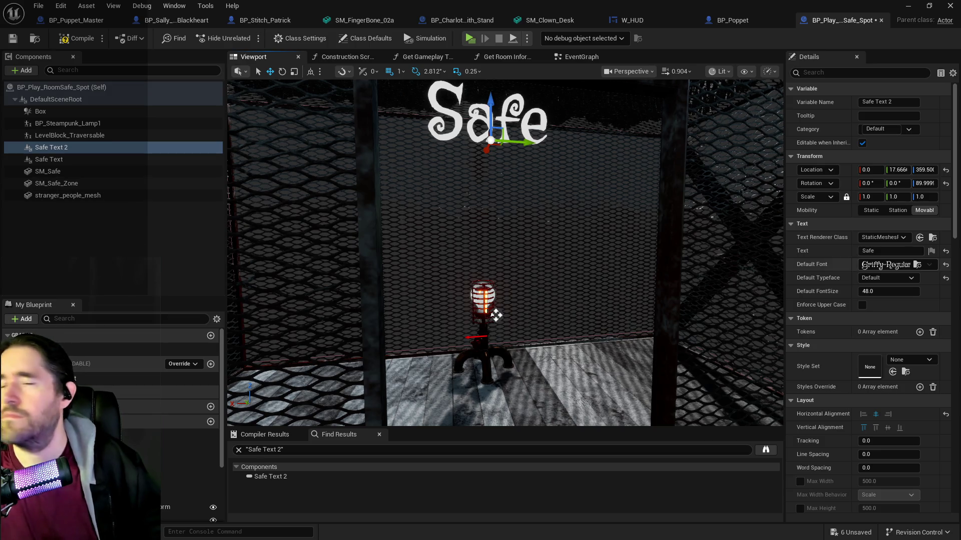
pyautogui.click(41, 171)
pyautogui.press('f')
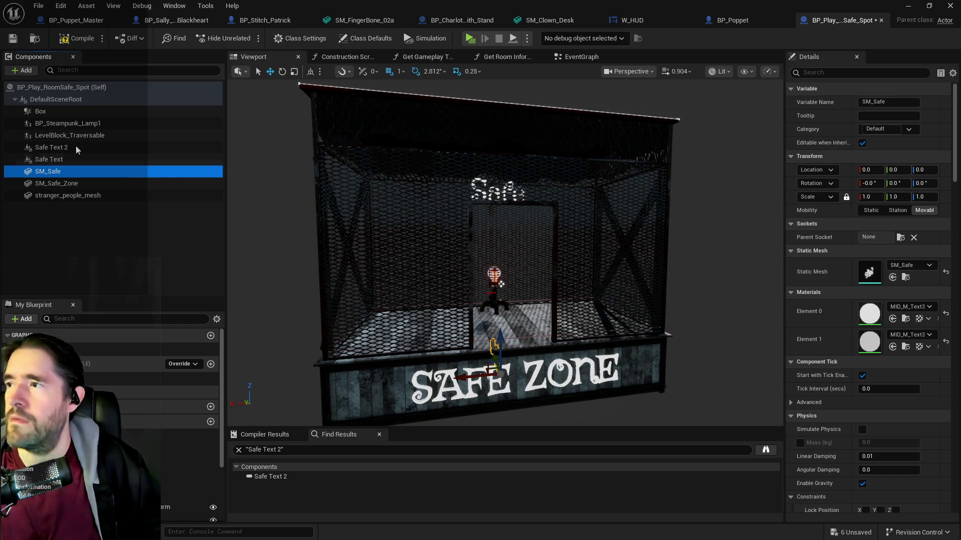
# - Copy Safe Text 2's transform onto SM_Safe, then nudge it along X to about 56.67, 17.67, 359.5
pyautogui.click(54, 161)
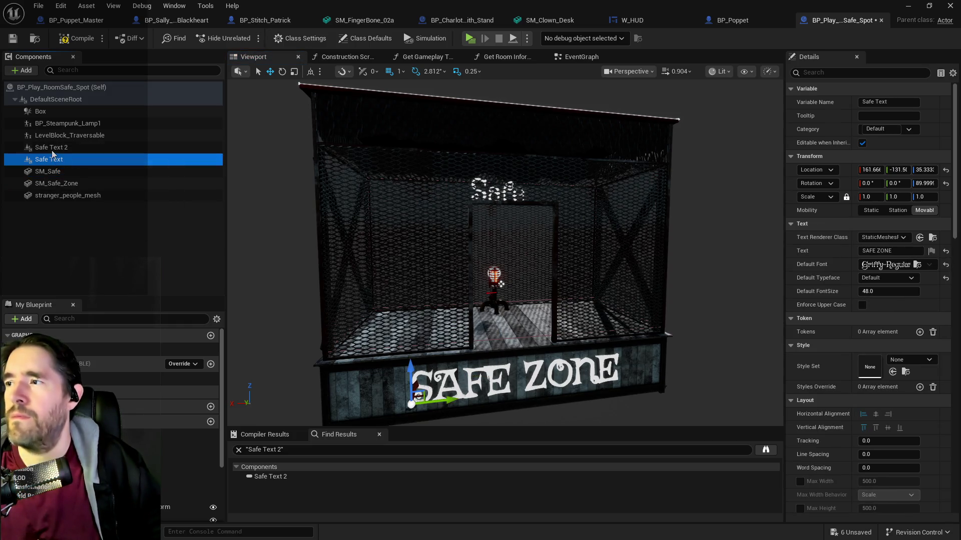
pyautogui.click(52, 148)
pyautogui.rightClick(847, 157)
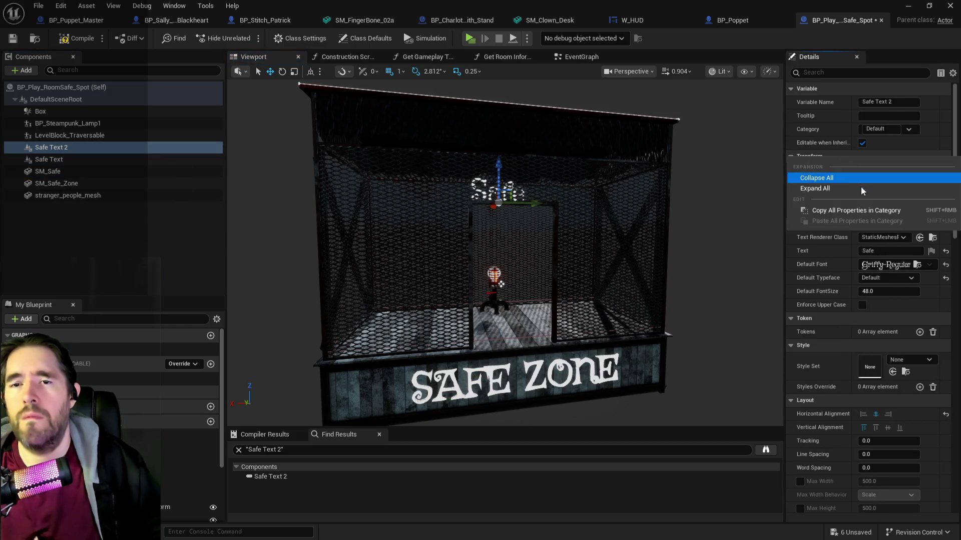
pyautogui.click(851, 214)
pyautogui.click(48, 173)
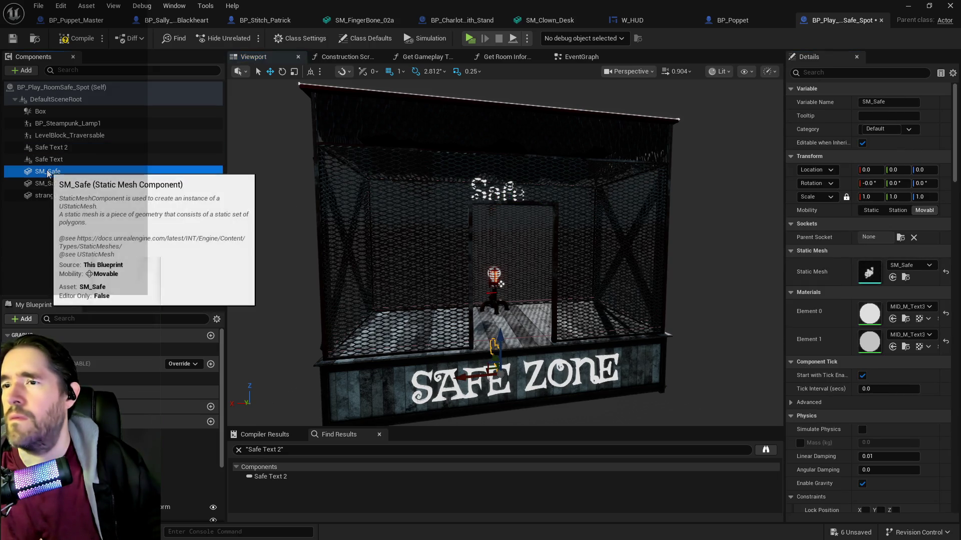
pyautogui.rightClick(59, 173)
pyautogui.rightClick(861, 155)
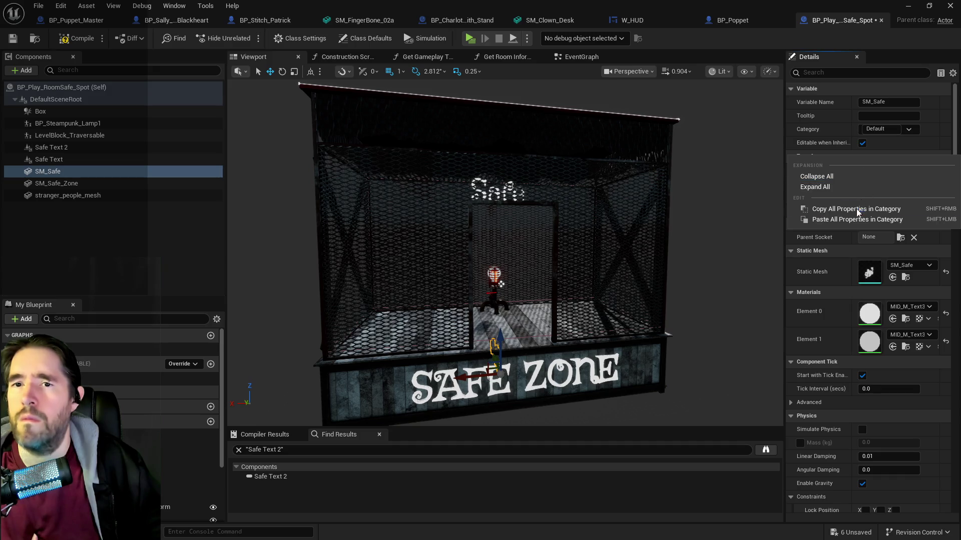
pyautogui.click(850, 221)
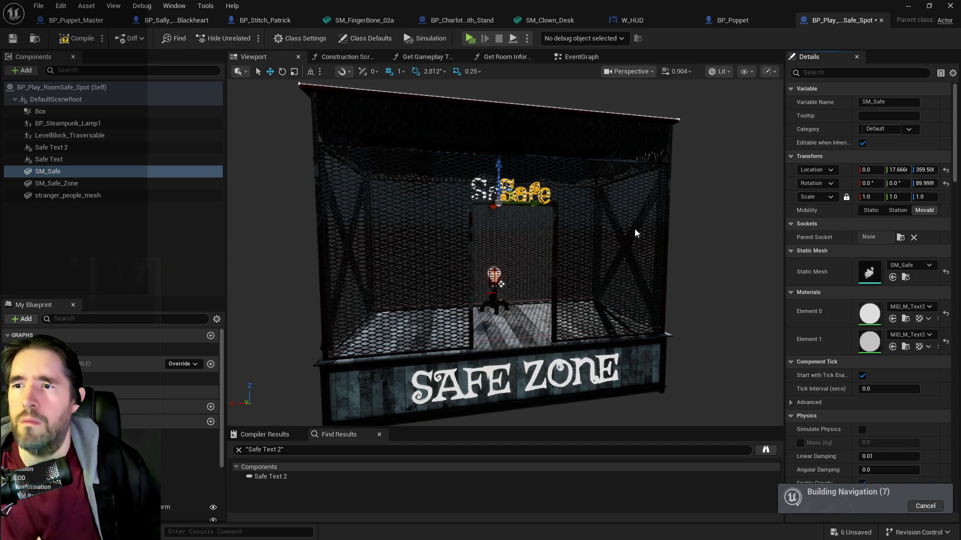
pyautogui.moveTo(532, 202); pyautogui.dragTo(507, 200)
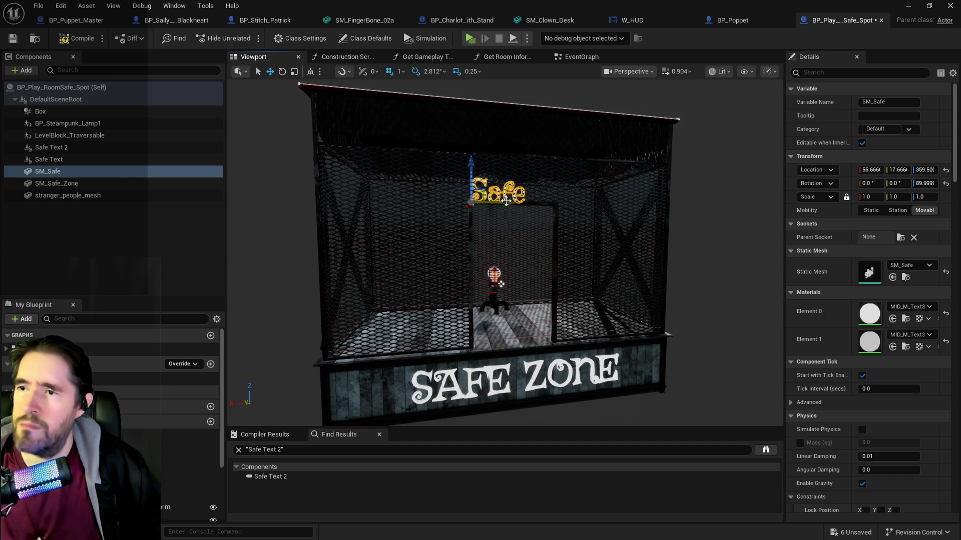
pyautogui.moveTo(500, 284)
pyautogui.mouseDown()
pyautogui.moveTo(610, 273)
pyautogui.moveTo(576, 278)
pyautogui.moveTo(503, 408)
pyautogui.mouseUp()
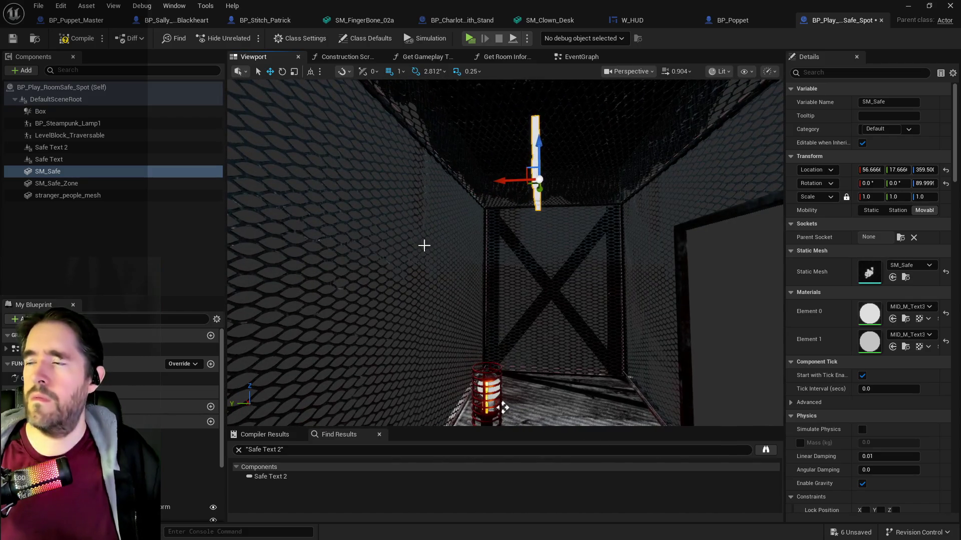
# - Delete the Safe Text and Safe Text 2 components and save BP_Play_RoomSafe_Spot
pyautogui.click(65, 158)
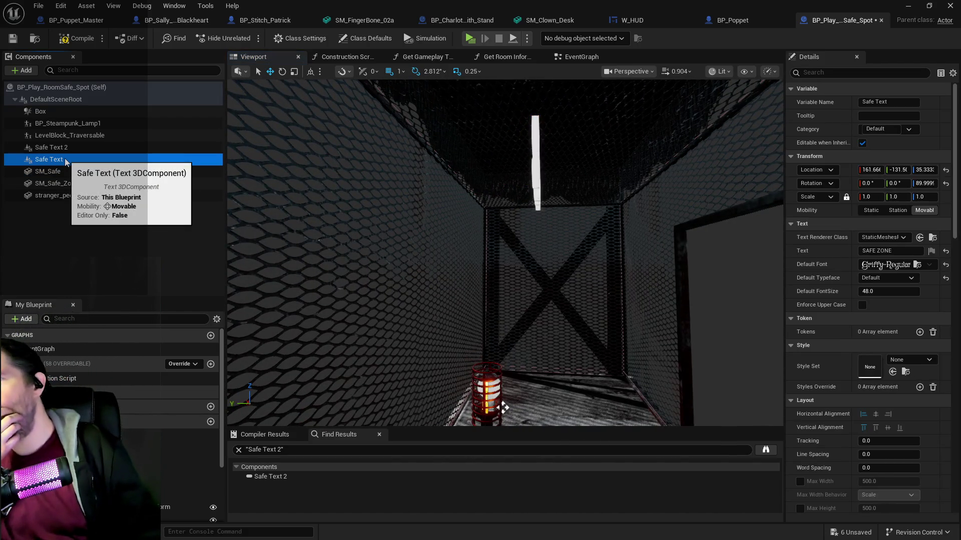
pyautogui.keyDown('ctrl'); pyautogui.click(58, 148); pyautogui.keyUp('ctrl')
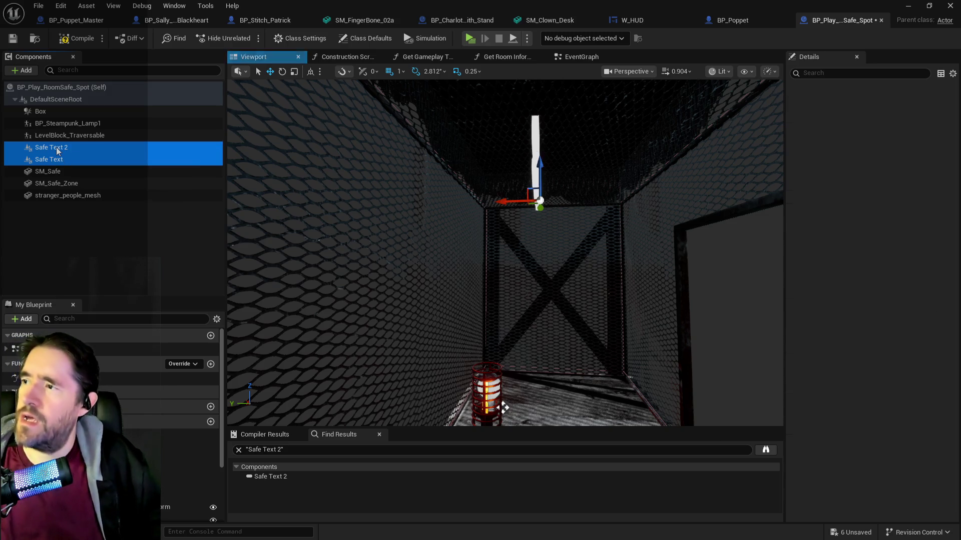
pyautogui.press('Delete')
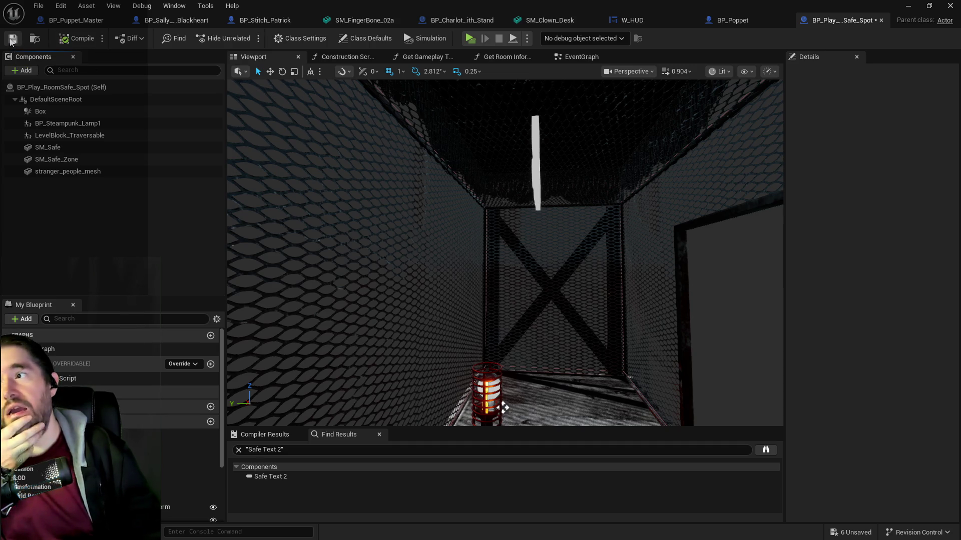
pyautogui.click(11, 41)
pyautogui.scroll(-5, 142, 388)
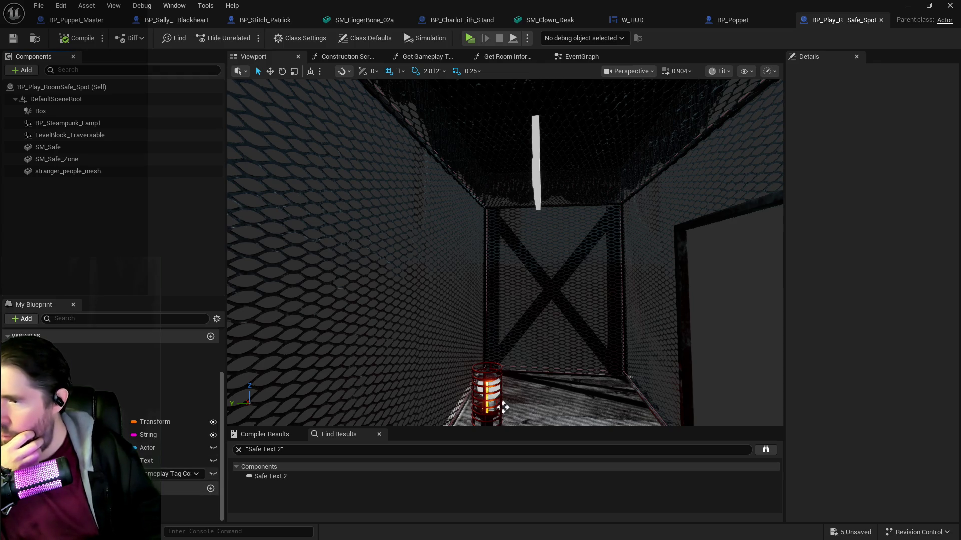
pyautogui.click(559, 57)
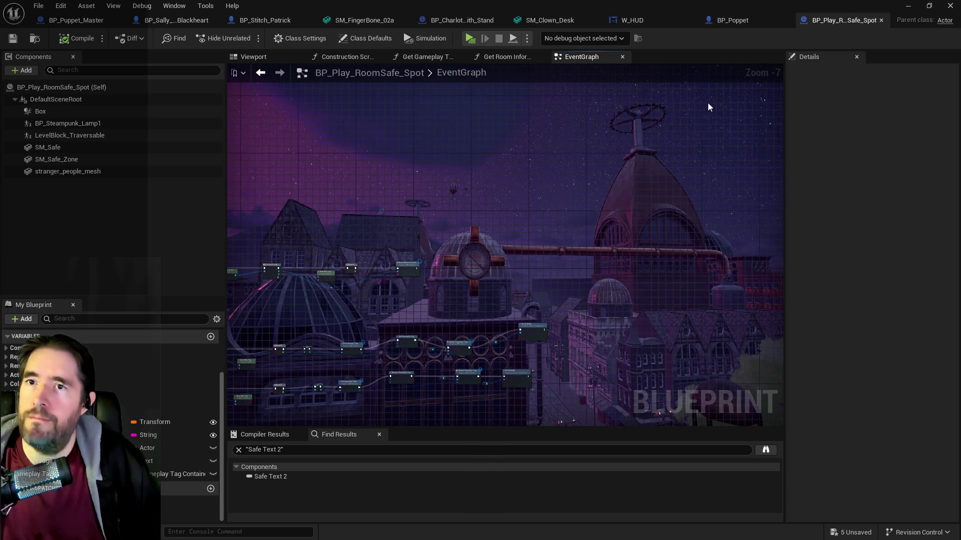
# - Make the SM_Safe mesh invisible by unchecking Visible in its Details
pyautogui.click(48, 147)
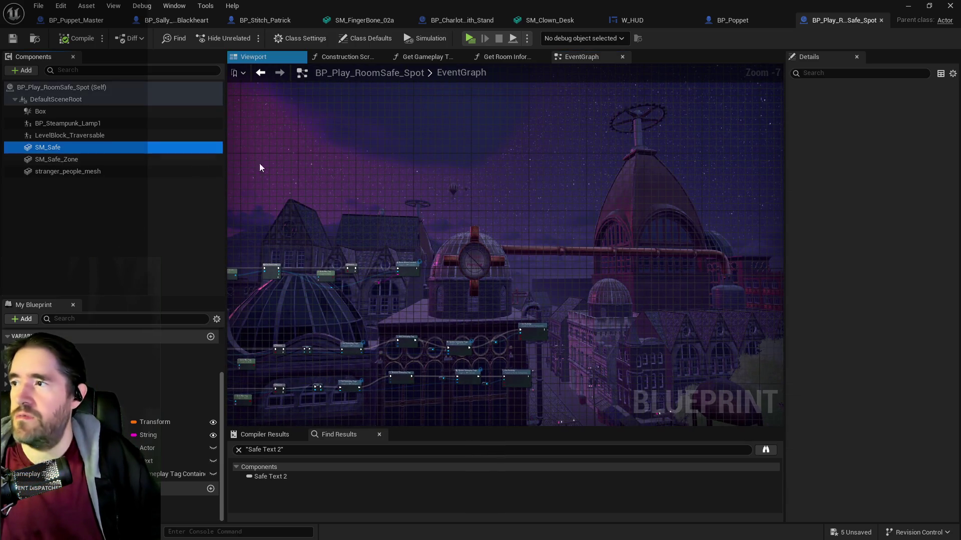
pyautogui.click(838, 72)
pyautogui.write('is')
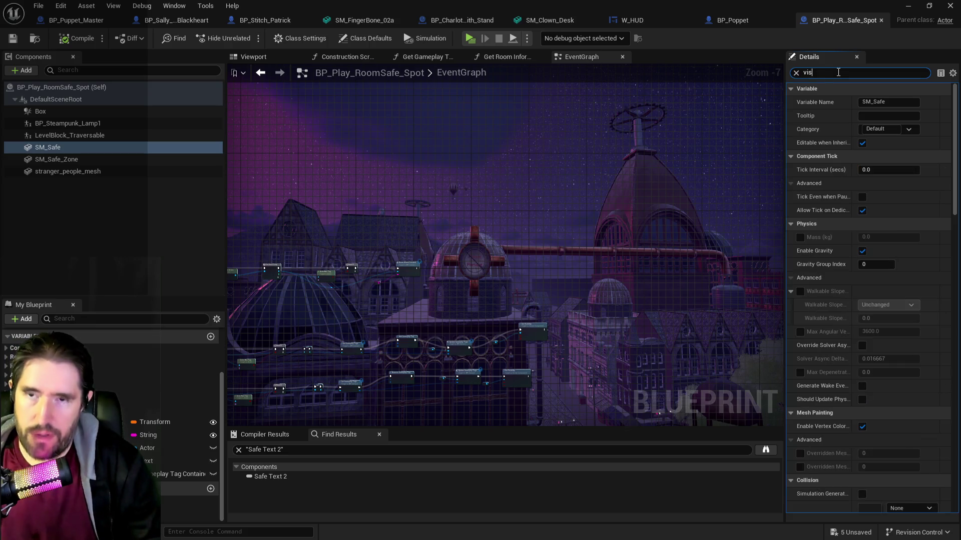
pyautogui.click(865, 144)
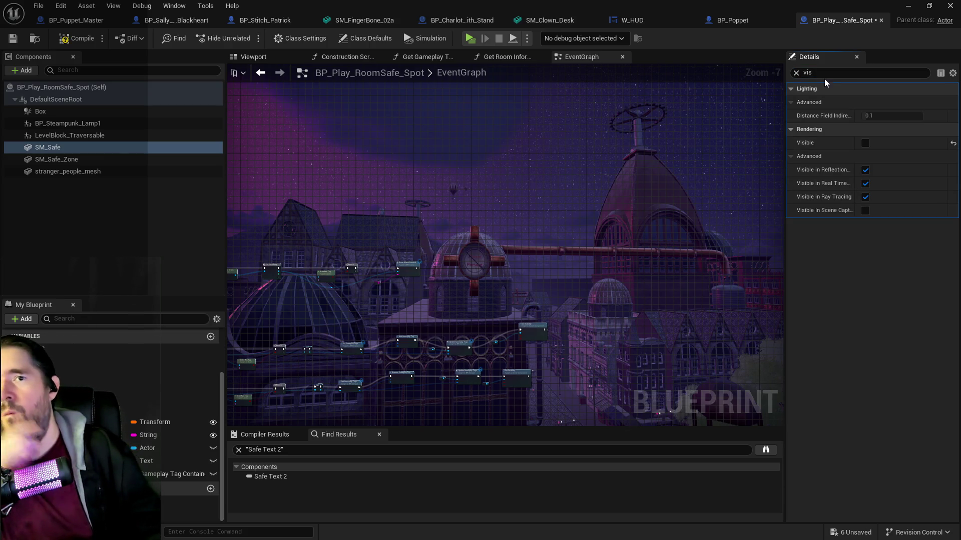
# - Review SM_Safe's collision settings, save the safe-spot blueprint, and return to the level near the safe zone
pyautogui.write('col')
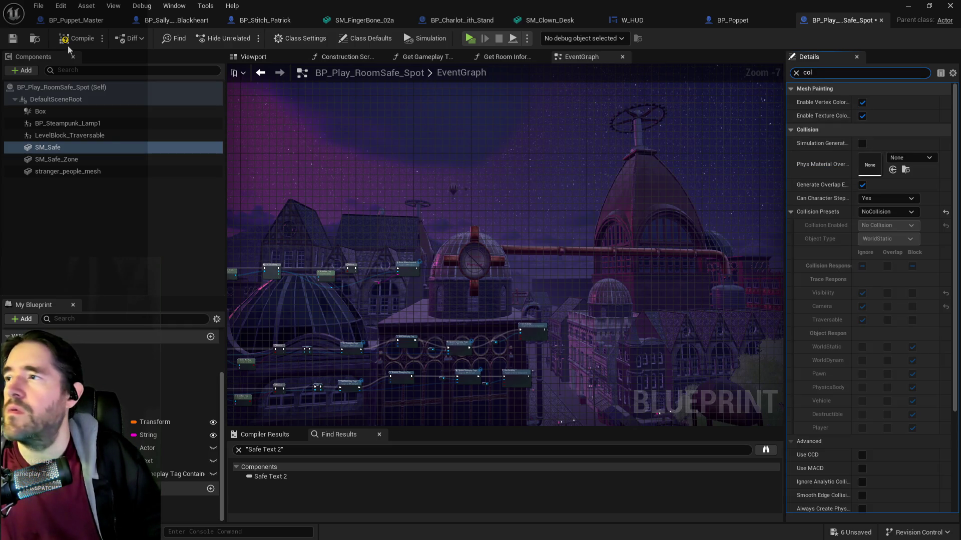
pyautogui.click(13, 39)
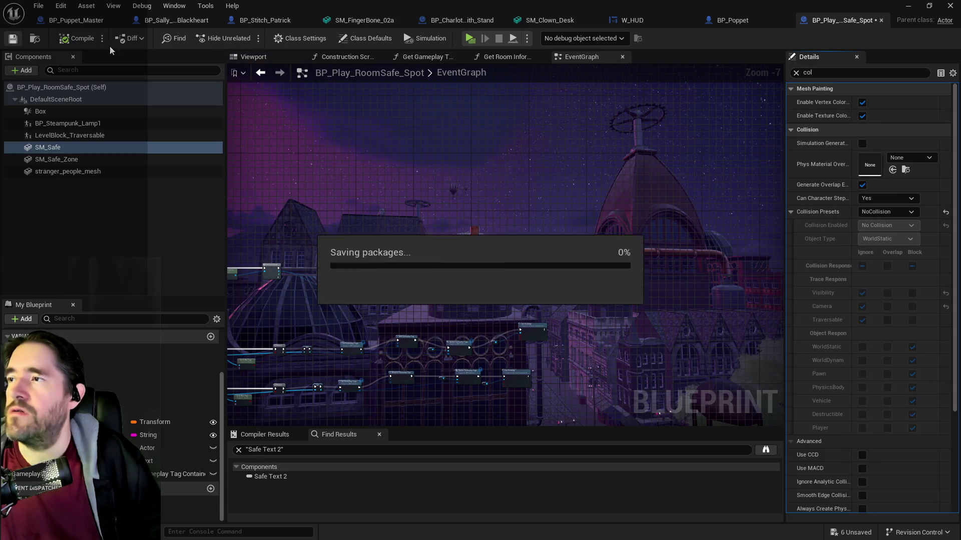
pyautogui.hotkey('alt', 'Tab')
pyautogui.moveTo(408, 344)
pyautogui.mouseDown()
pyautogui.moveTo(407, 210)
pyautogui.moveTo(370, 165)
pyautogui.moveTo(351, 157)
pyautogui.moveTo(361, 162)
pyautogui.moveTo(387, 260)
pyautogui.moveTo(384, 241)
pyautogui.mouseUp()
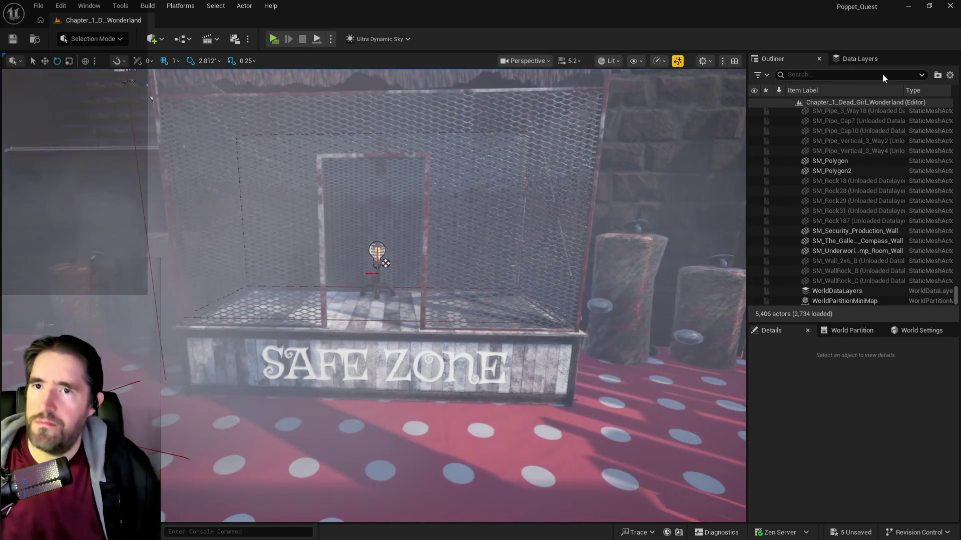
# - Set Ultra_Dynamic_Sky's Time Of Day to 2400 for night, then start a playtest
pyautogui.click(811, 76)
pyautogui.write('ultra')
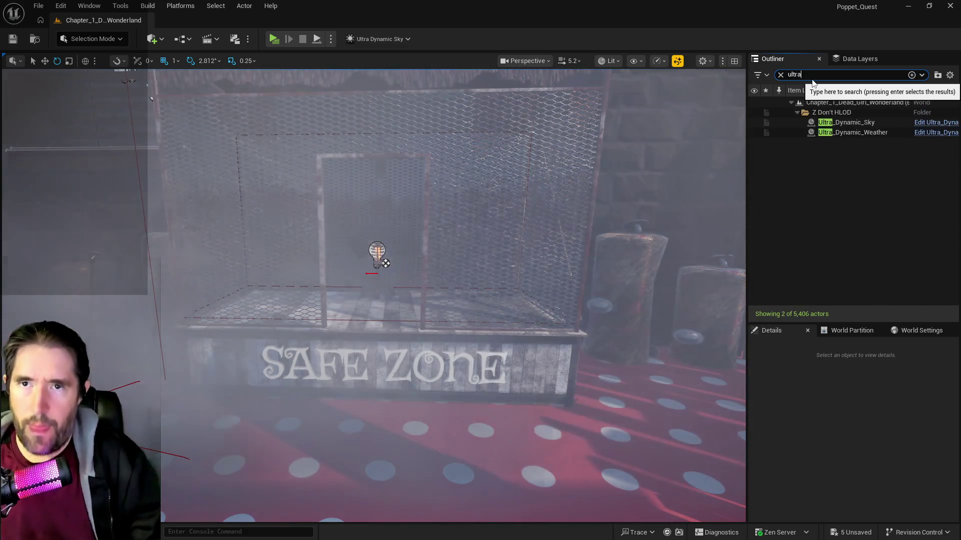
pyautogui.click(867, 123)
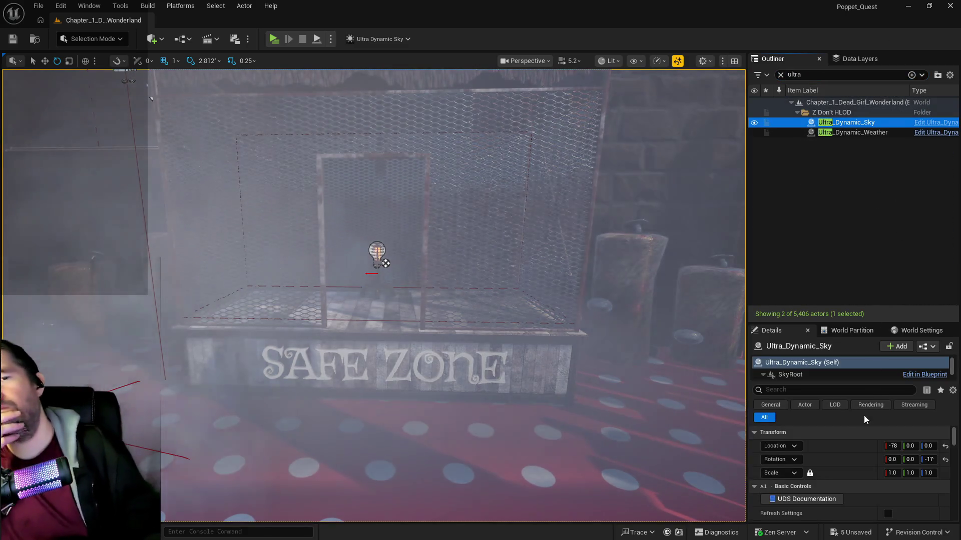
pyautogui.click(901, 463)
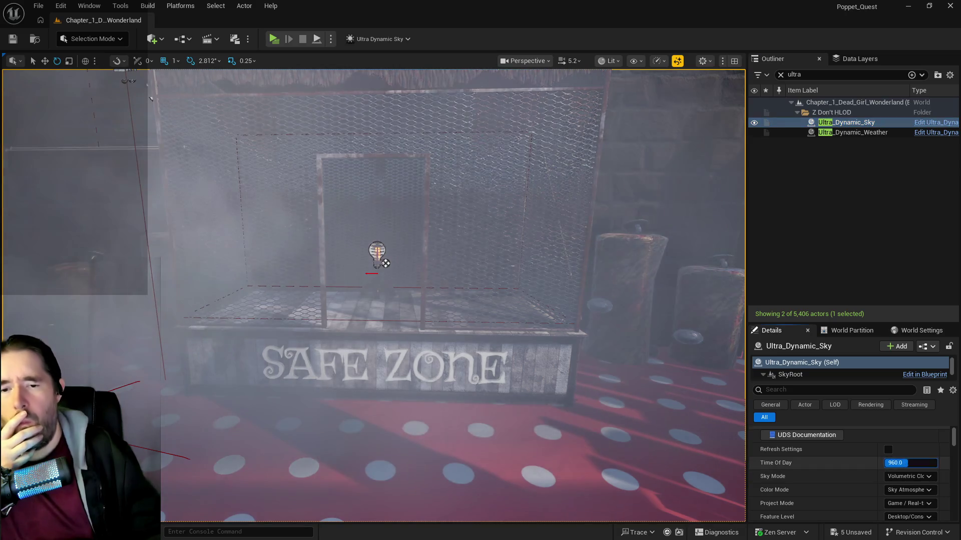
pyautogui.write('2400')
pyautogui.press('Return')
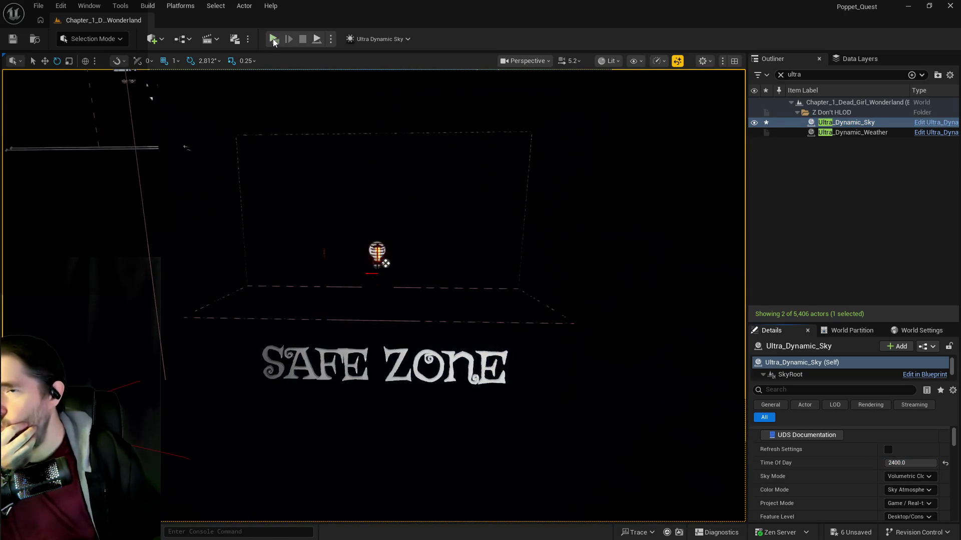
pyautogui.click(280, 39)
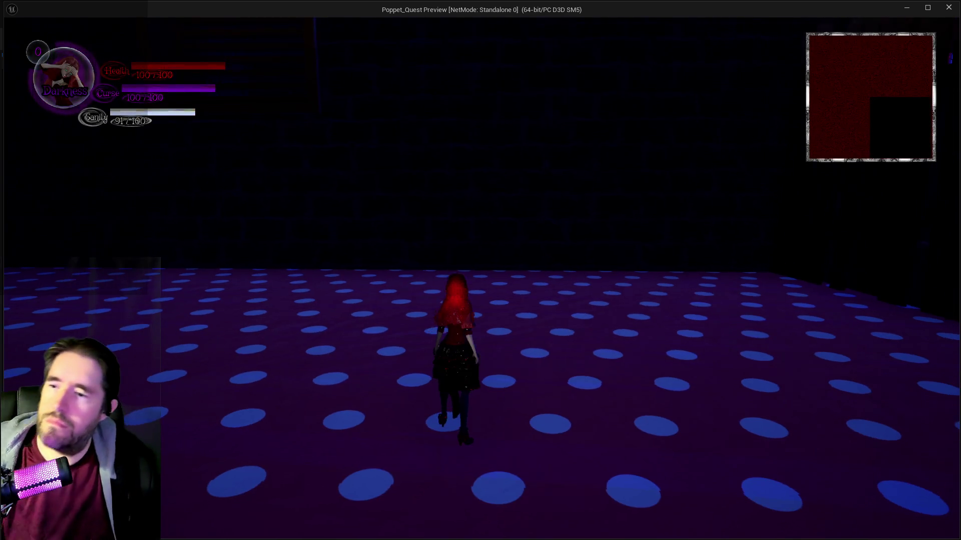
# - Walk the character onto the SAFE ZONE platform and back out, then end the playtest
pyautogui.press('w')
pyautogui.press('w')
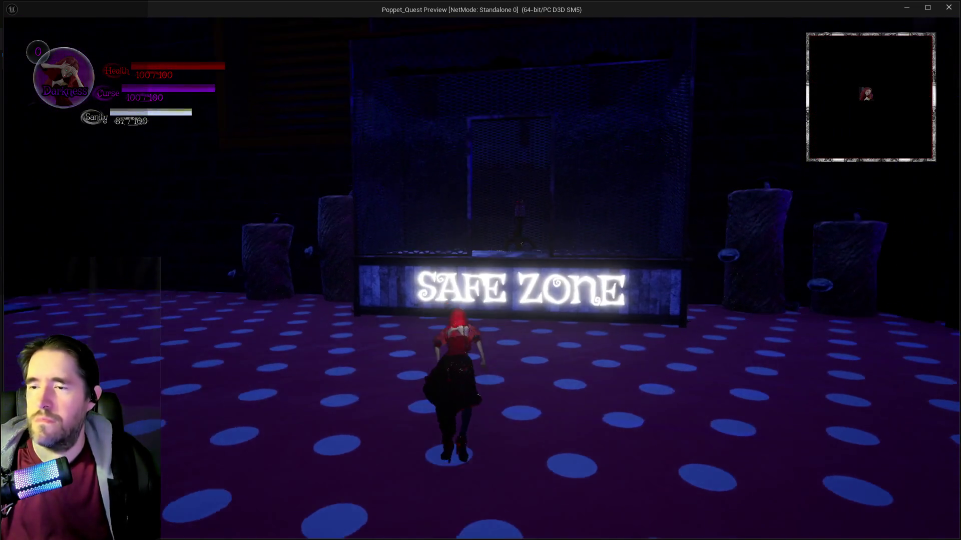
pyautogui.press('w')
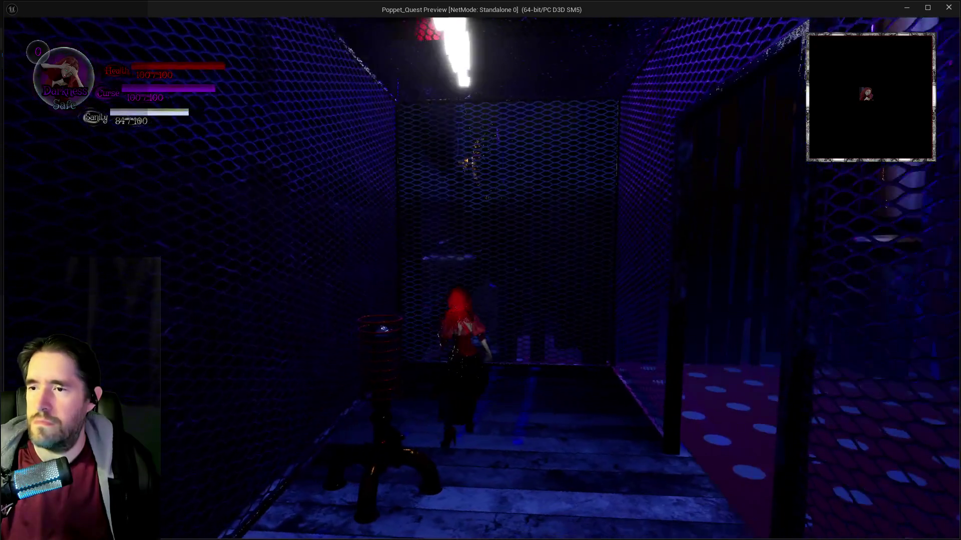
pyautogui.press('w')
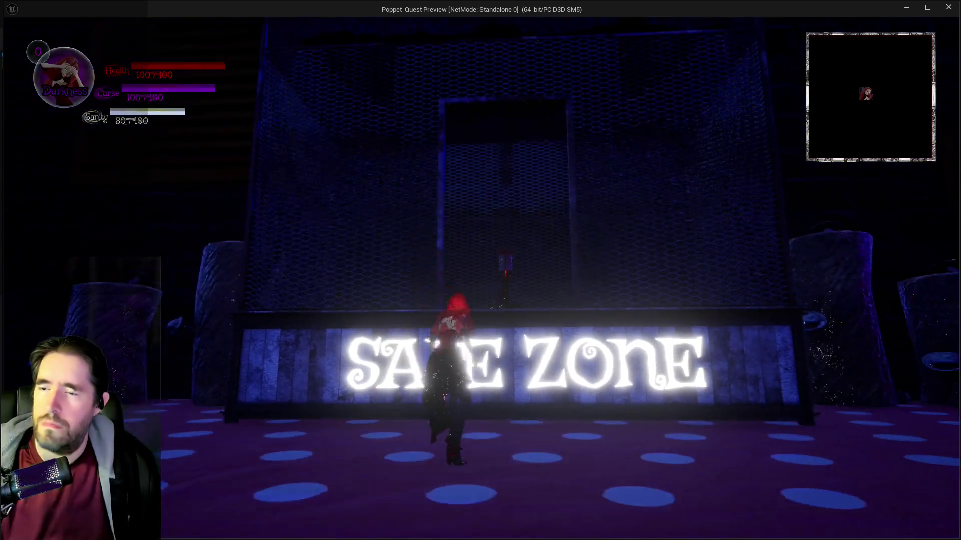
pyautogui.press('Escape')
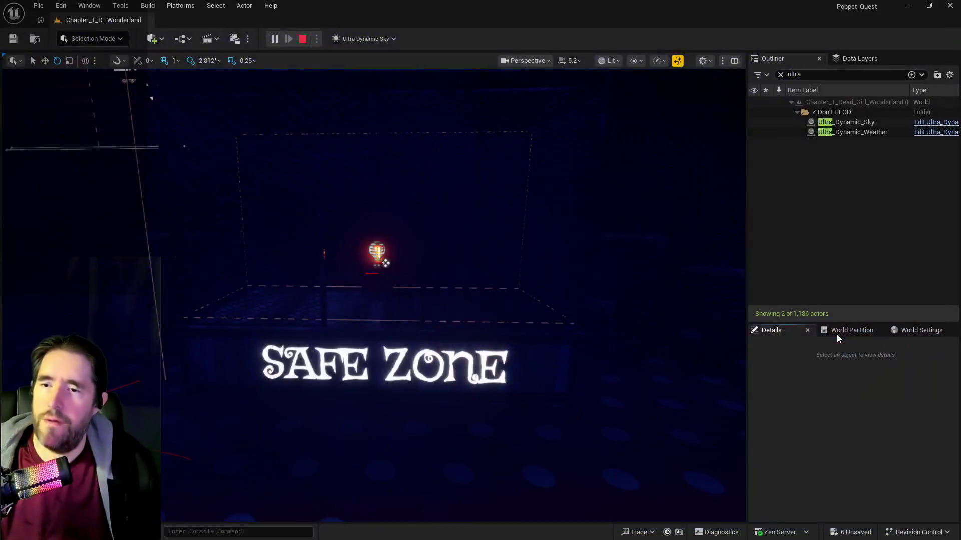
pyautogui.press('f')
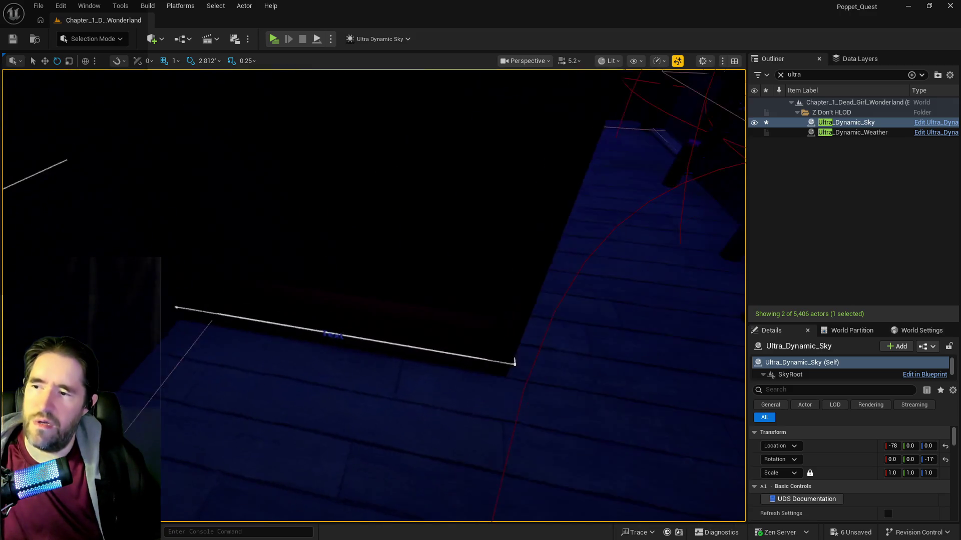
# - Select BP_Charlotte_Smoke5 and save all unsaved level changes
pyautogui.moveTo(543, 229); pyautogui.dragTo(543, 229)
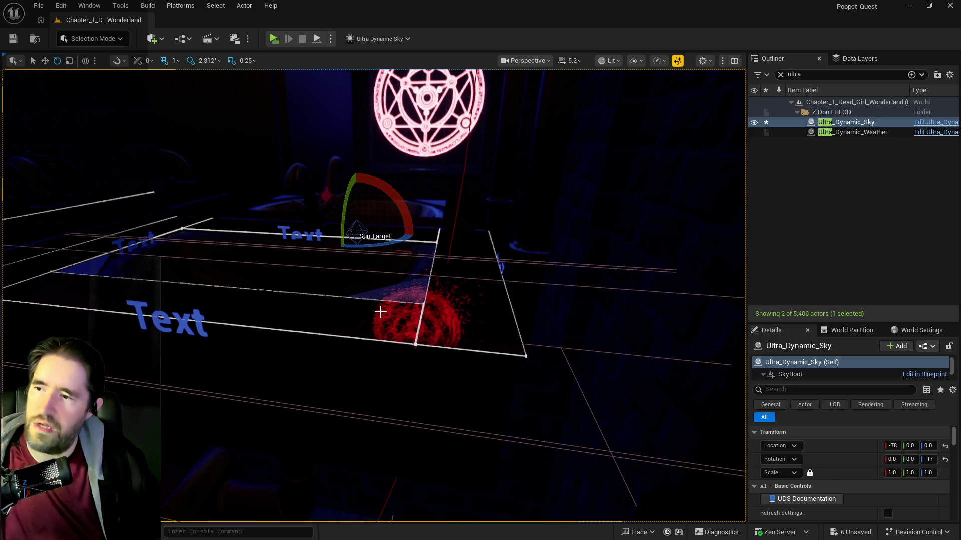
pyautogui.click(380, 312)
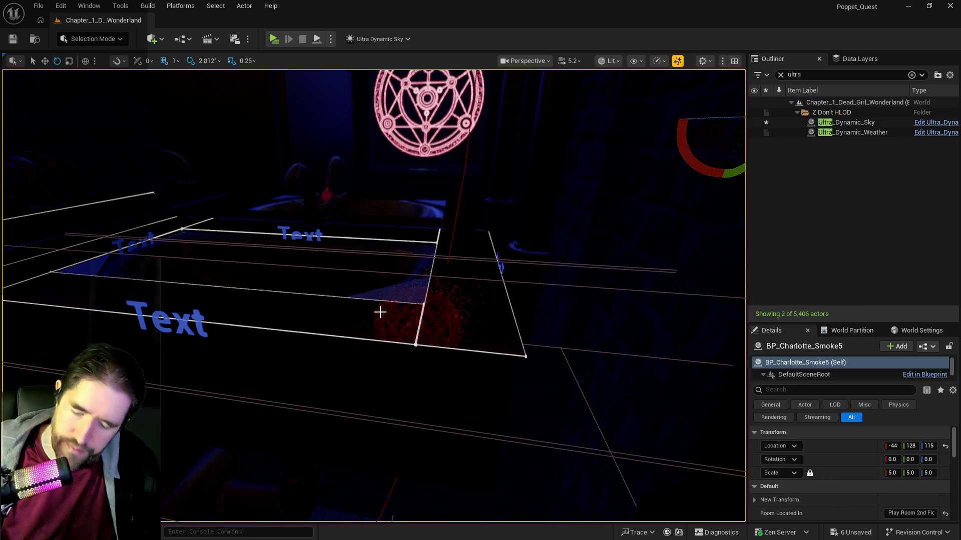
pyautogui.hotkey('ctrl', 's')
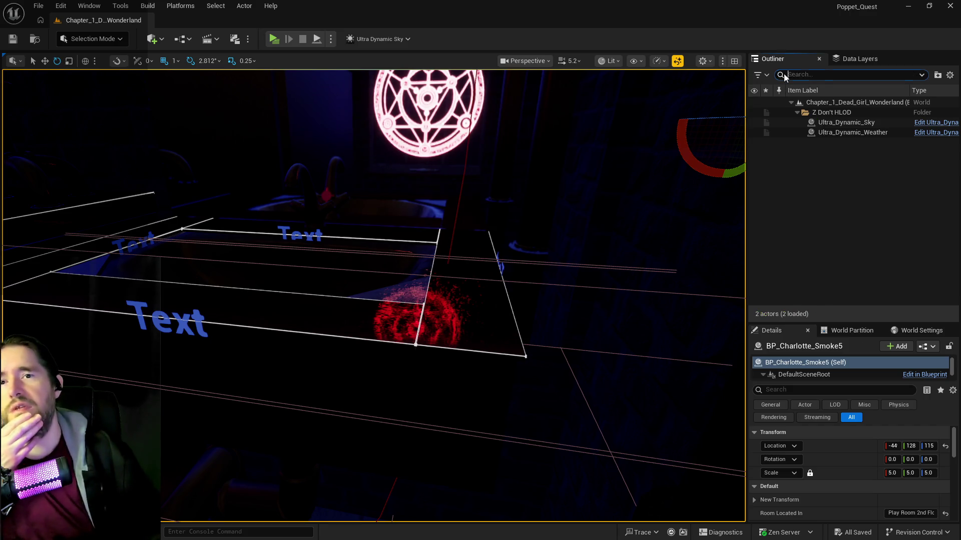
# - Select BP_Restroom_Stall11, then bring up the Content Browser and begin a content search
pyautogui.moveTo(209, 328); pyautogui.dragTo(207, 322)
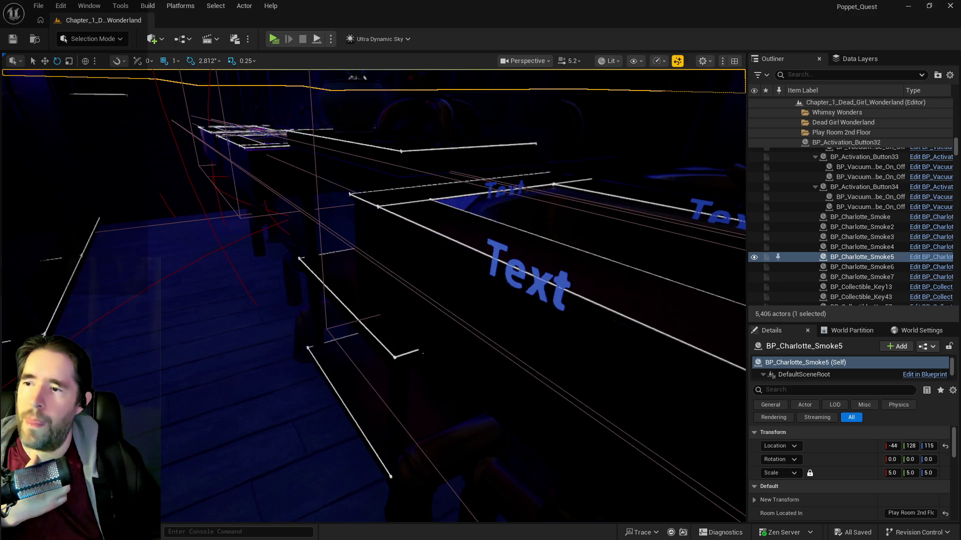
pyautogui.press('f')
pyautogui.moveTo(392, 269); pyautogui.dragTo(382, 294)
pyautogui.click(337, 335)
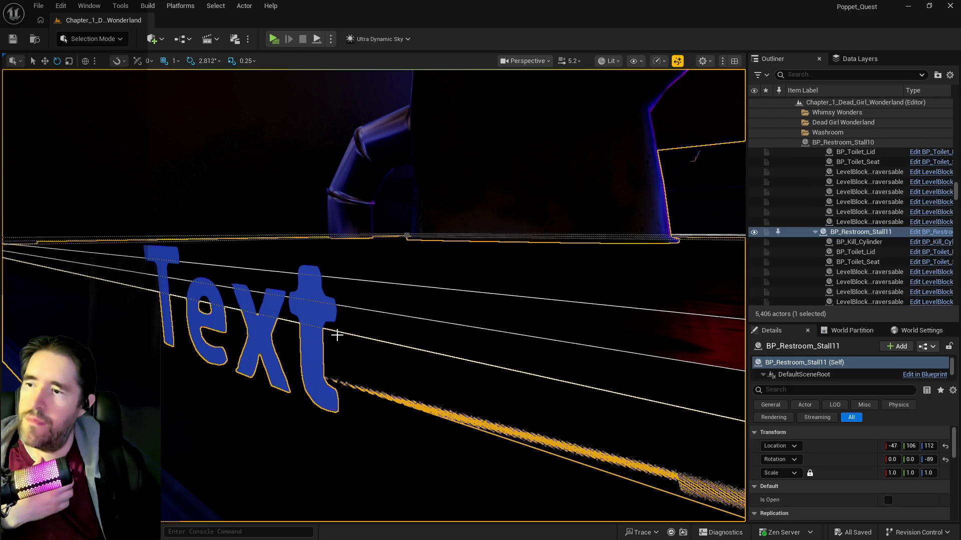
pyautogui.moveTo(311, 316); pyautogui.dragTo(311, 316)
pyautogui.moveTo(474, 379); pyautogui.dragTo(569, 224)
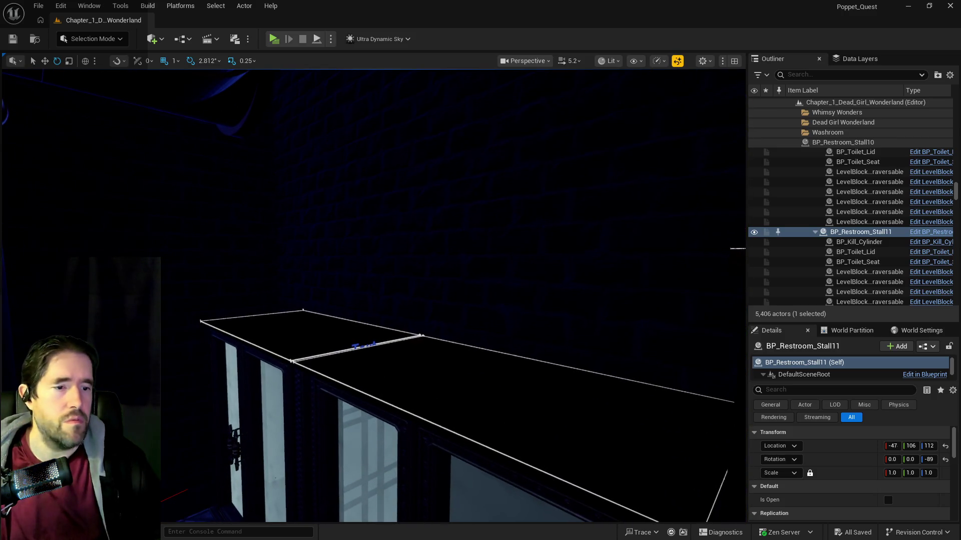
pyautogui.hotkey('ctrl', 'space')
pyautogui.click(239, 124)
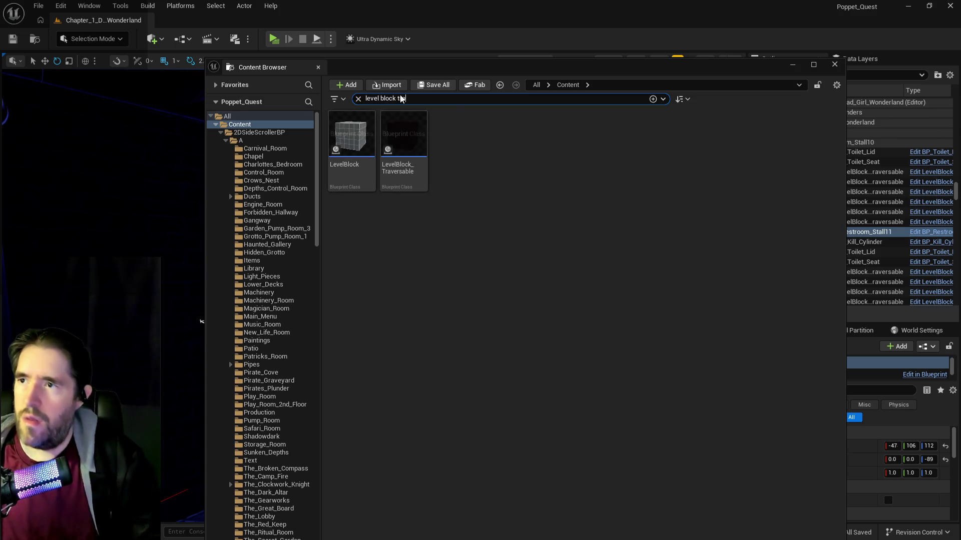
# - Search 'level block tra' and open the LevelBlock_Traversable Blueprint
pyautogui.write('tra')
pyautogui.click(344, 172)
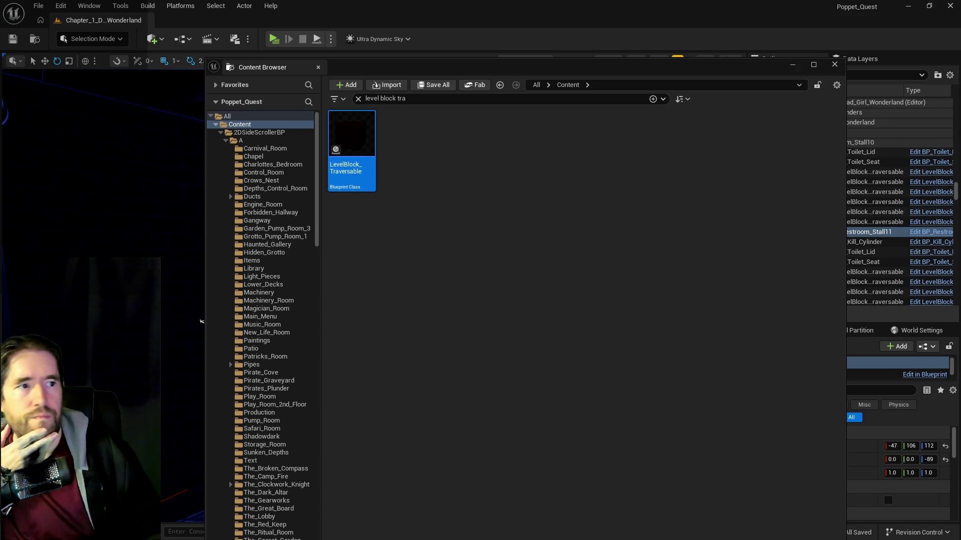
pyautogui.press('Return')
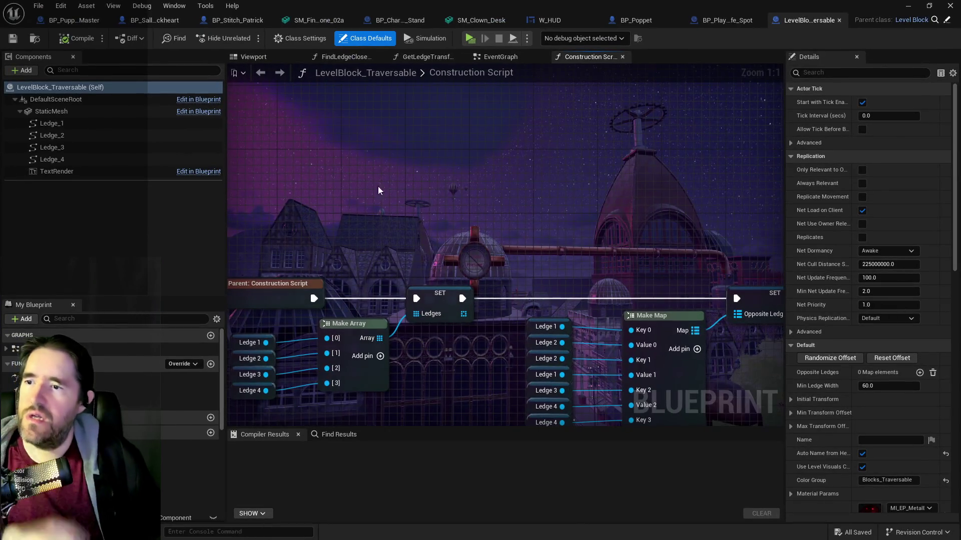
# - Find references to the TextRender component by name, which returns no results
pyautogui.click(83, 173)
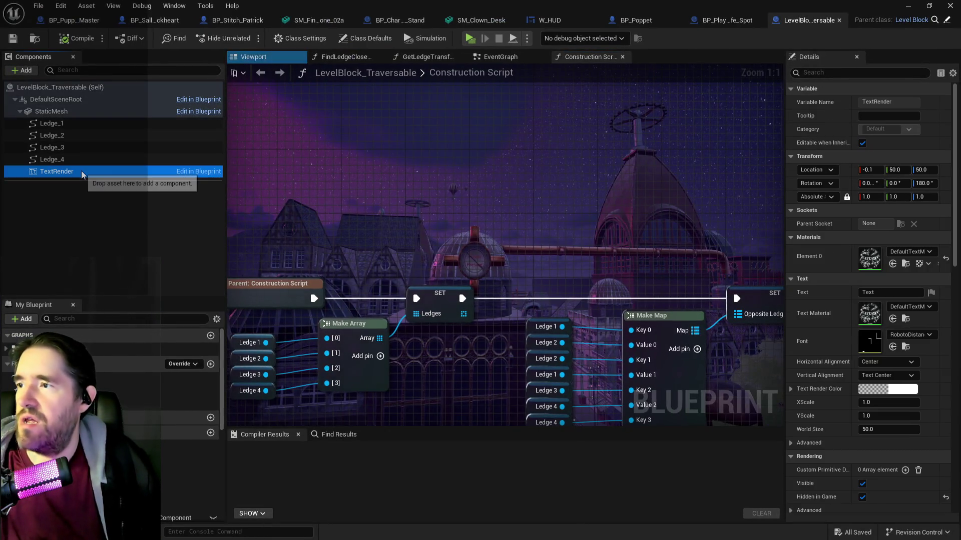
pyautogui.rightClick(82, 173)
pyautogui.moveTo(123, 208)
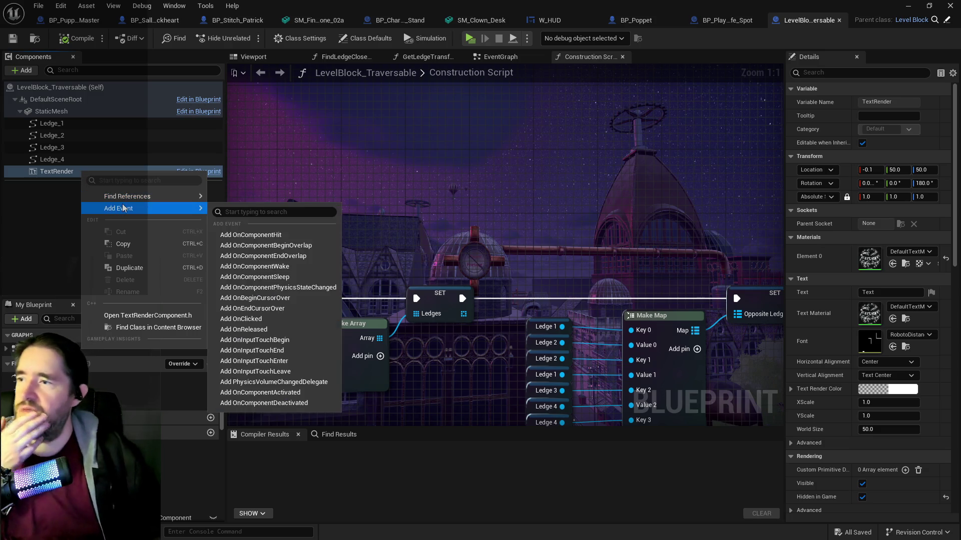
pyautogui.click(225, 199)
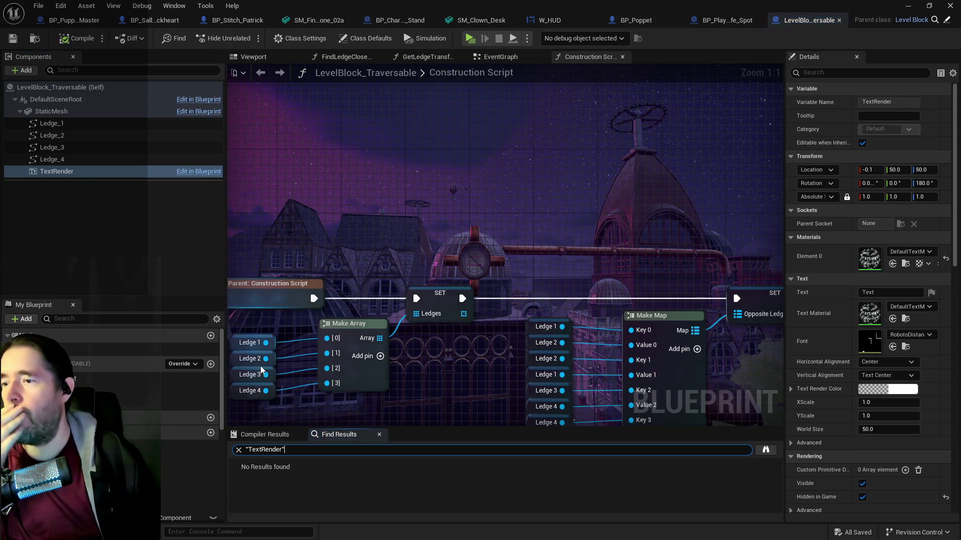
pyautogui.scroll(-5, 313, 283)
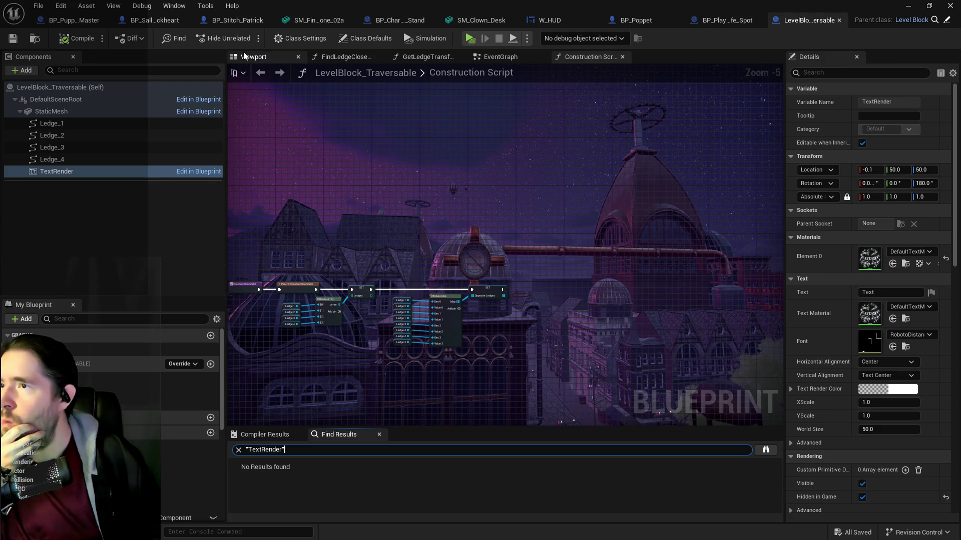
# - Inspect the cube's text in the 3D viewport, then return to the Construction Script graph
pyautogui.click(246, 56)
pyautogui.moveTo(387, 223)
pyautogui.mouseDown()
pyautogui.moveTo(291, 195)
pyautogui.moveTo(341, 215)
pyautogui.mouseUp()
pyautogui.scroll(4, 505, 250)
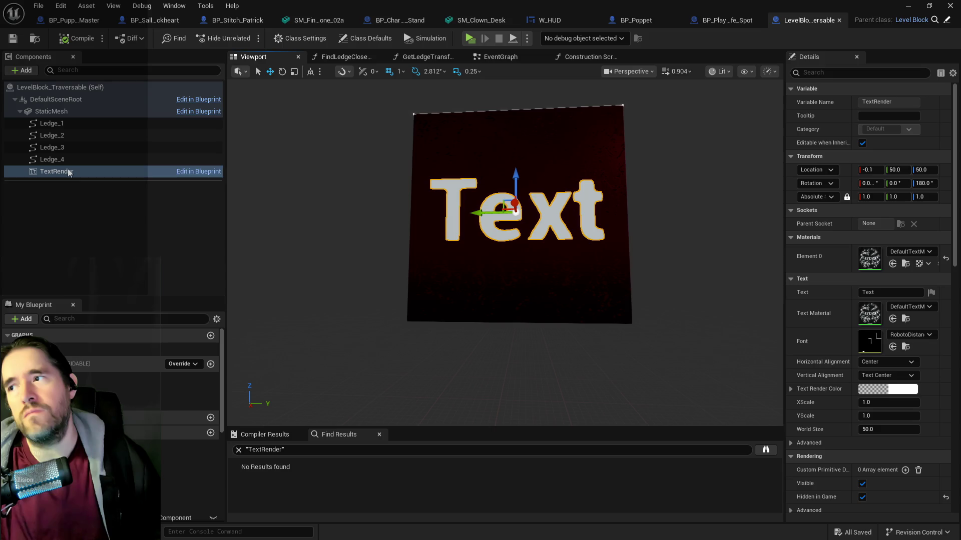
pyautogui.click(571, 57)
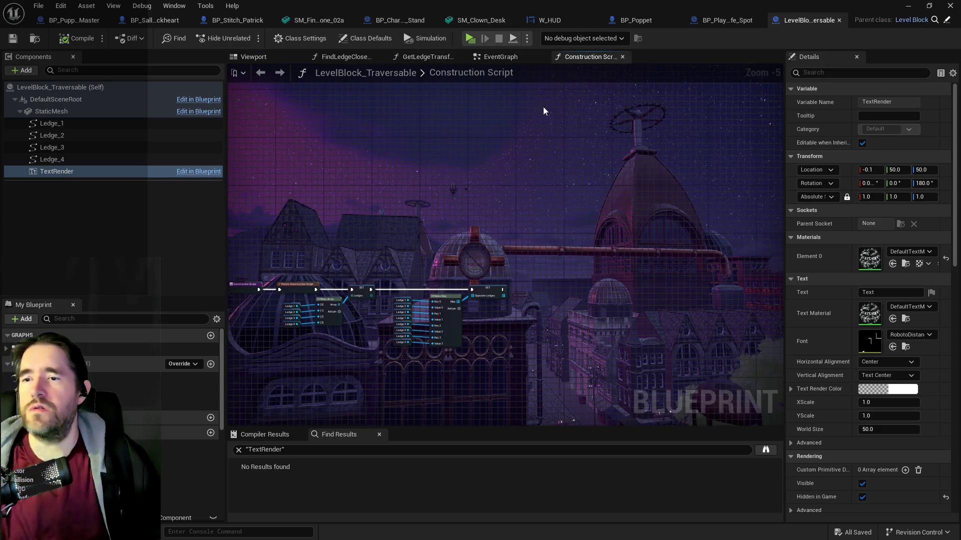
pyautogui.scroll(4, 402, 325)
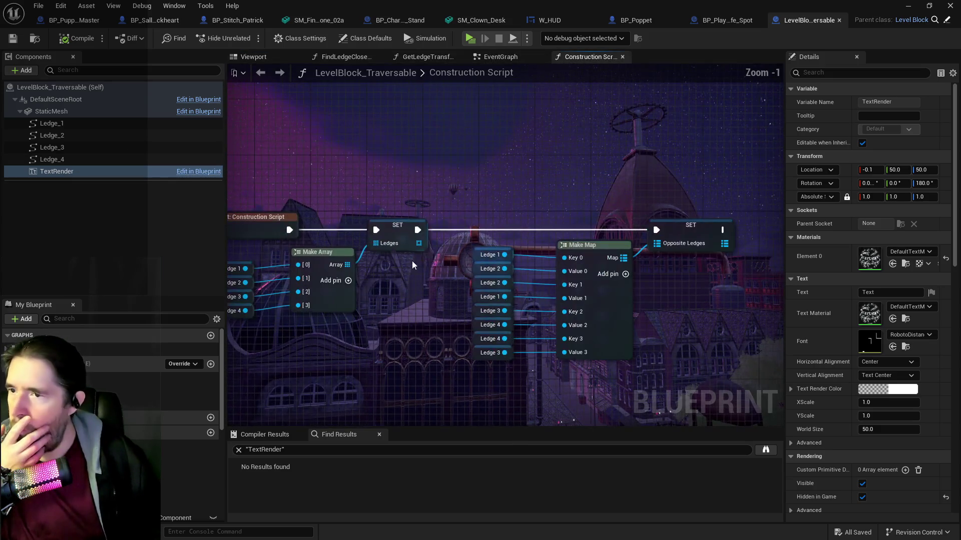
pyautogui.moveTo(563, 230); pyautogui.dragTo(568, 229)
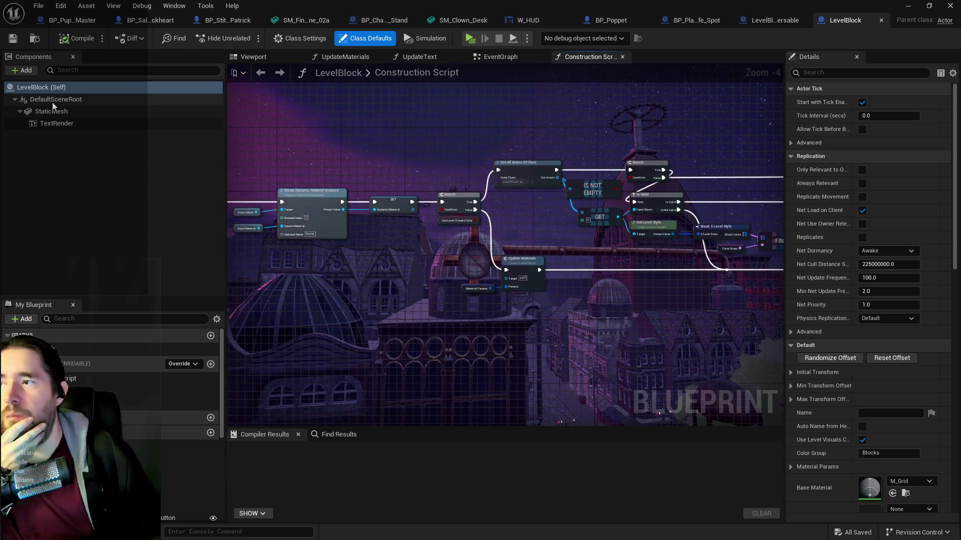
# - Select the StaticMesh component and pan the Construction Script to the later nodes
pyautogui.click(49, 113)
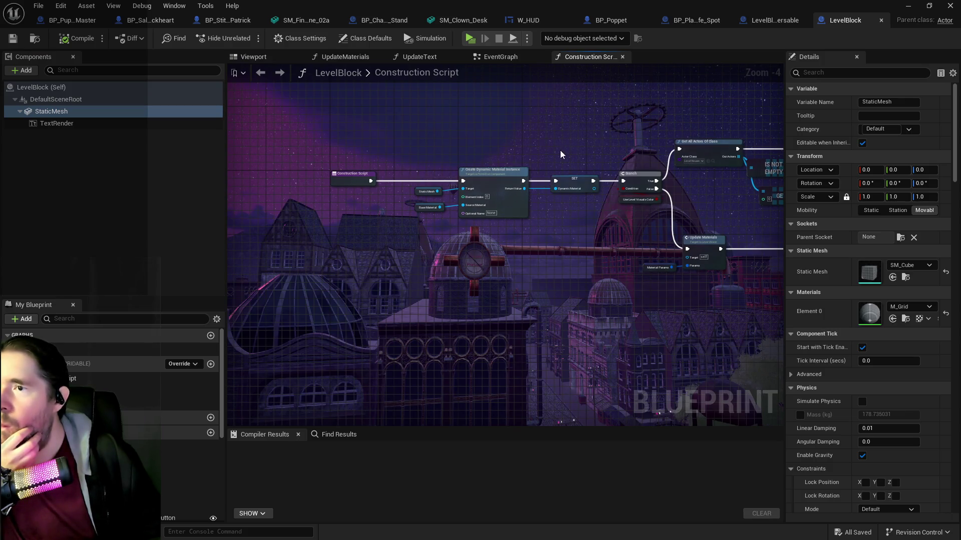
pyautogui.scroll(2, 559, 151)
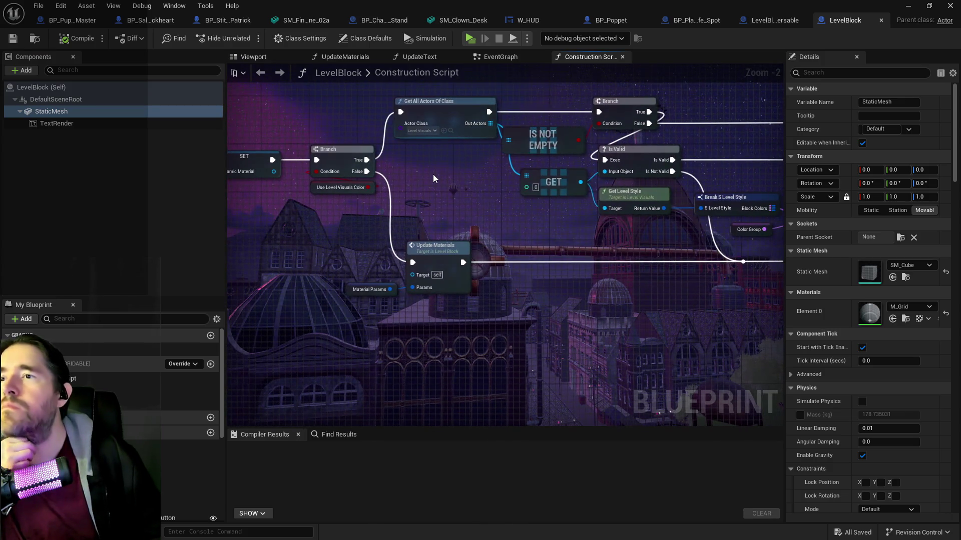
pyautogui.moveTo(453, 182); pyautogui.dragTo(371, 177)
pyautogui.moveTo(452, 204); pyautogui.dragTo(272, 200)
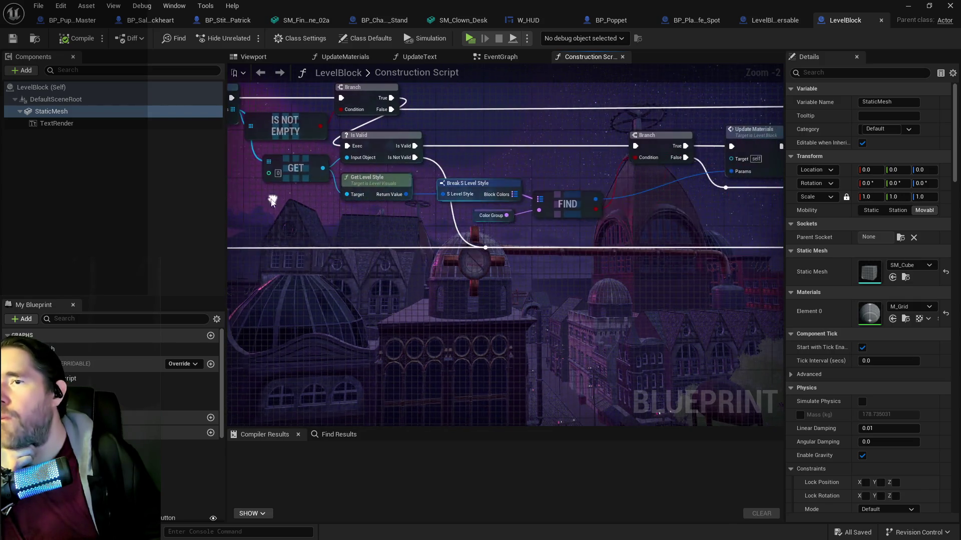
pyautogui.moveTo(570, 205)
pyautogui.mouseDown()
pyautogui.moveTo(260, 220)
pyautogui.moveTo(744, 174)
pyautogui.moveTo(632, 174)
pyautogui.moveTo(336, 218)
pyautogui.mouseUp()
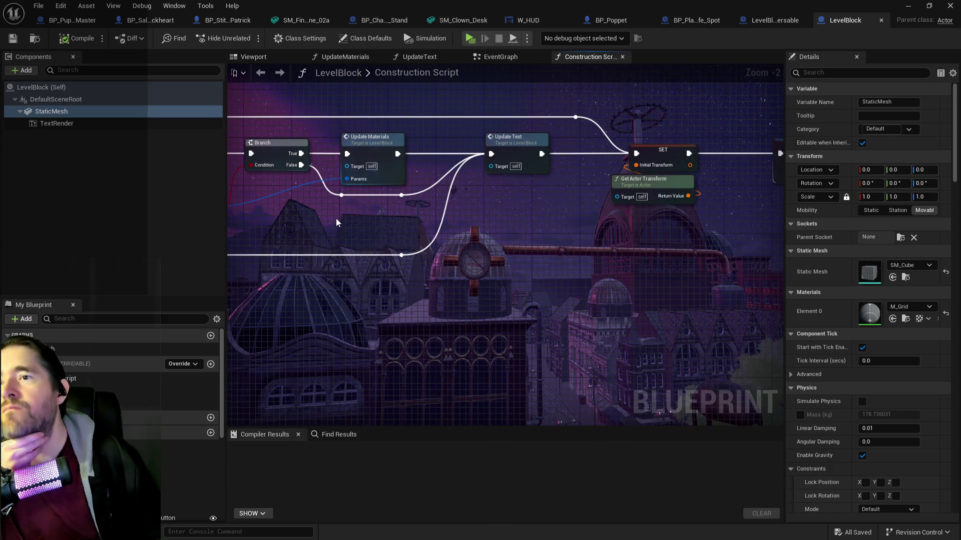
# - Open the UpdateText function and inspect its two Set Text nodes
pyautogui.doubleClick(520, 141)
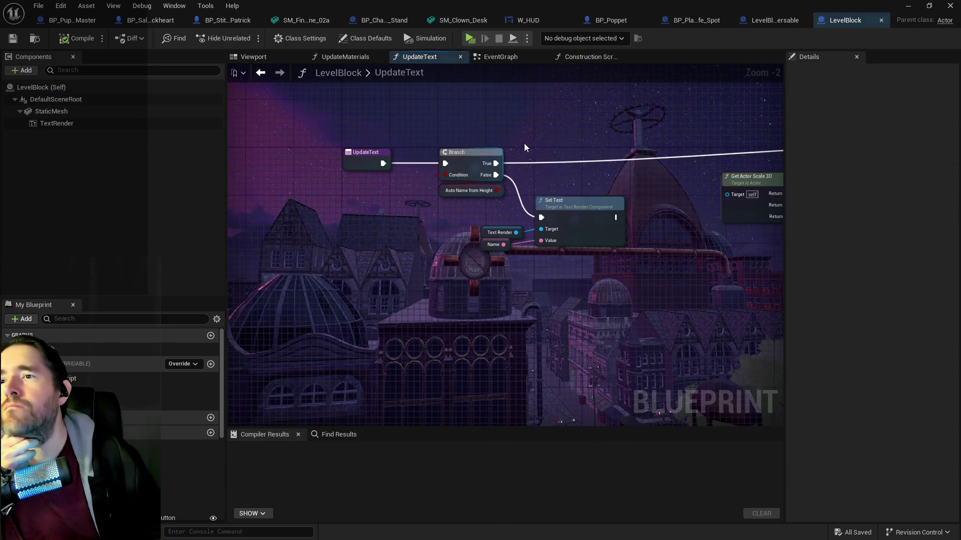
pyautogui.moveTo(521, 156); pyautogui.dragTo(382, 149)
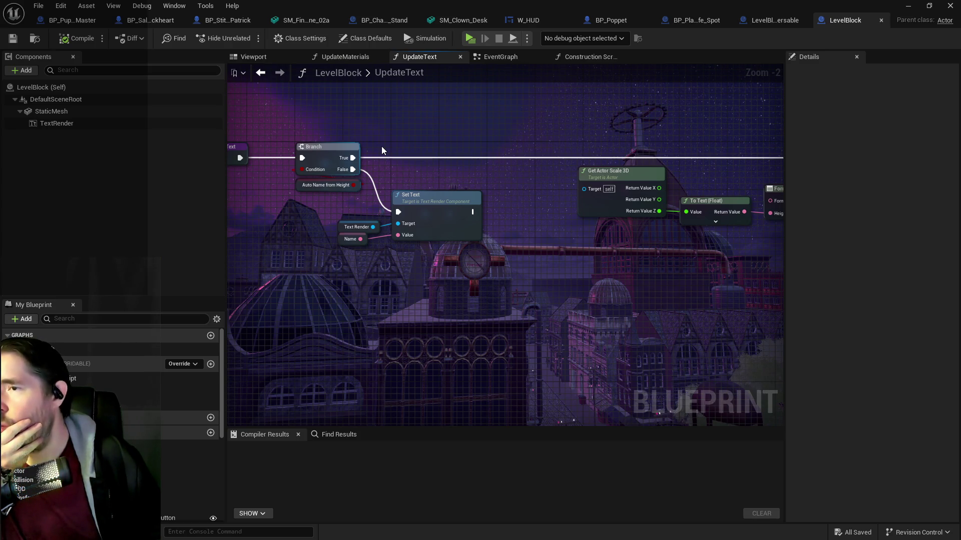
pyautogui.click(399, 168)
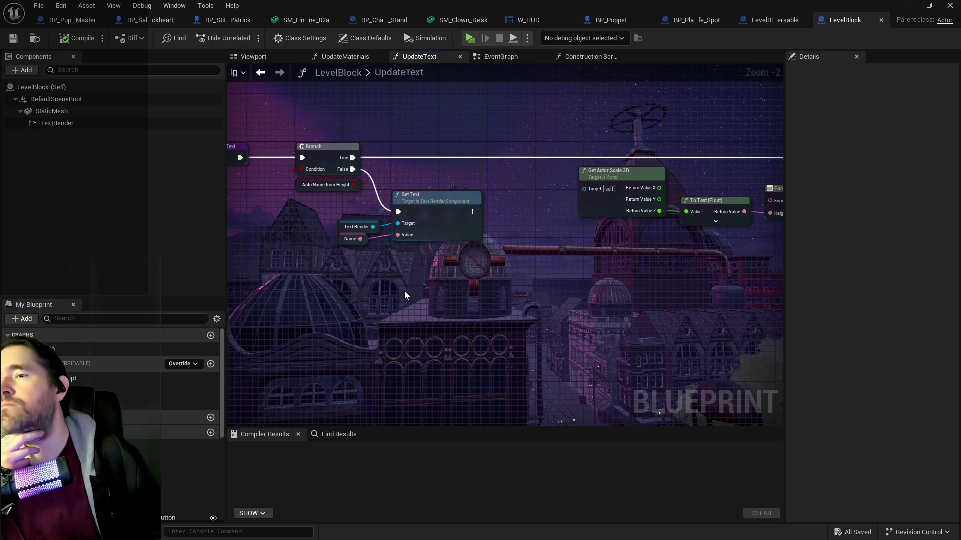
pyautogui.moveTo(407, 290); pyautogui.dragTo(227, 287)
pyautogui.moveTo(425, 260)
pyautogui.mouseDown()
pyautogui.moveTo(237, 263)
pyautogui.moveTo(379, 247)
pyautogui.mouseUp()
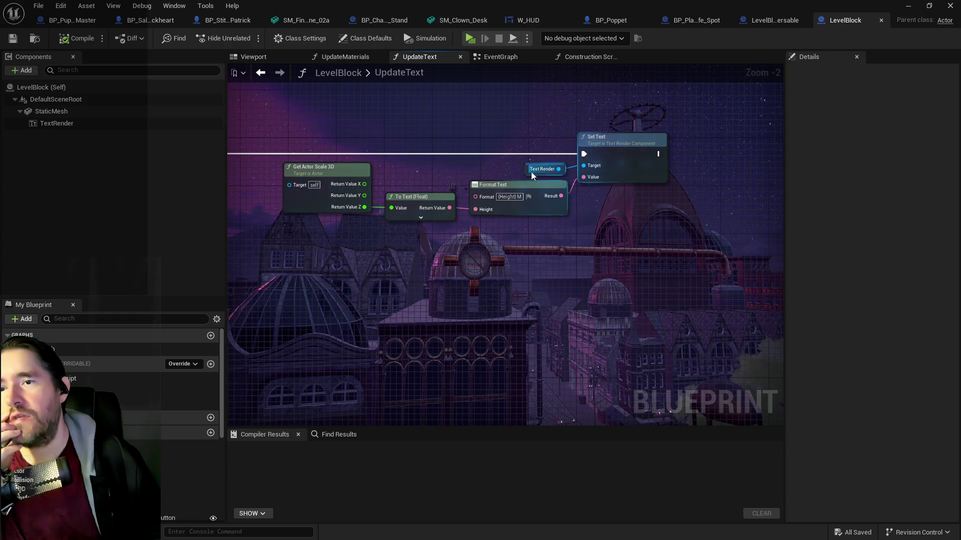
pyautogui.click(64, 4)
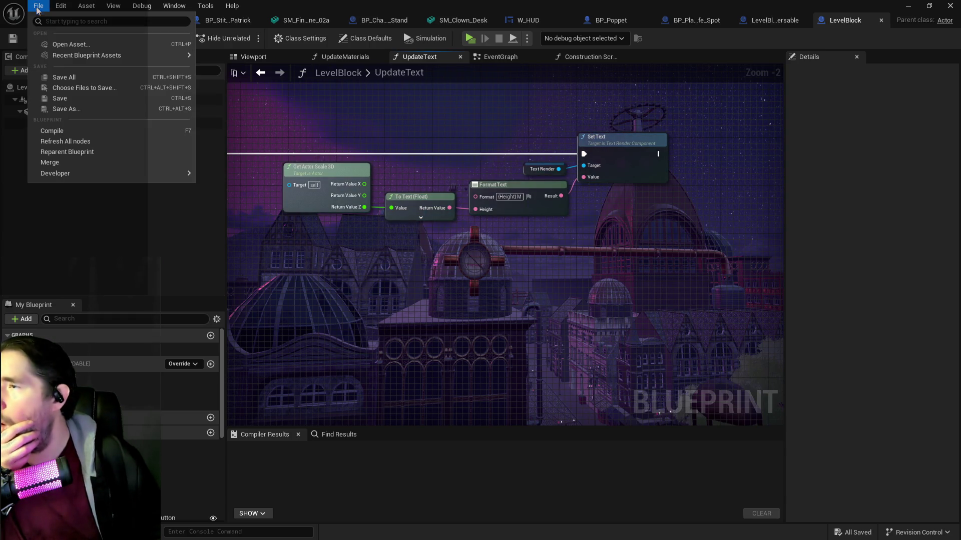
pyautogui.click(50, 78)
pyautogui.moveTo(461, 4); pyautogui.dragTo(654, 17)
pyautogui.click(202, 321)
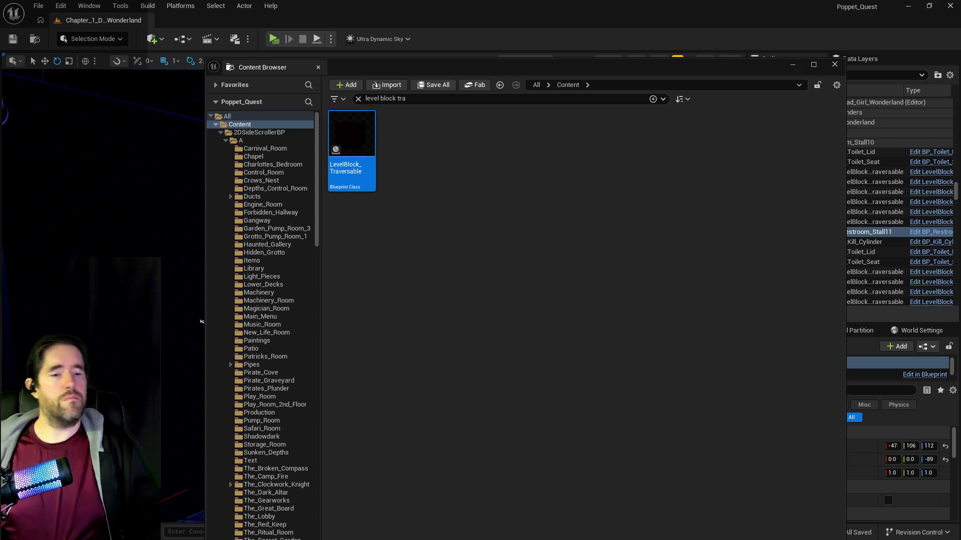
pyautogui.moveTo(478, 71); pyautogui.dragTo(960, 150)
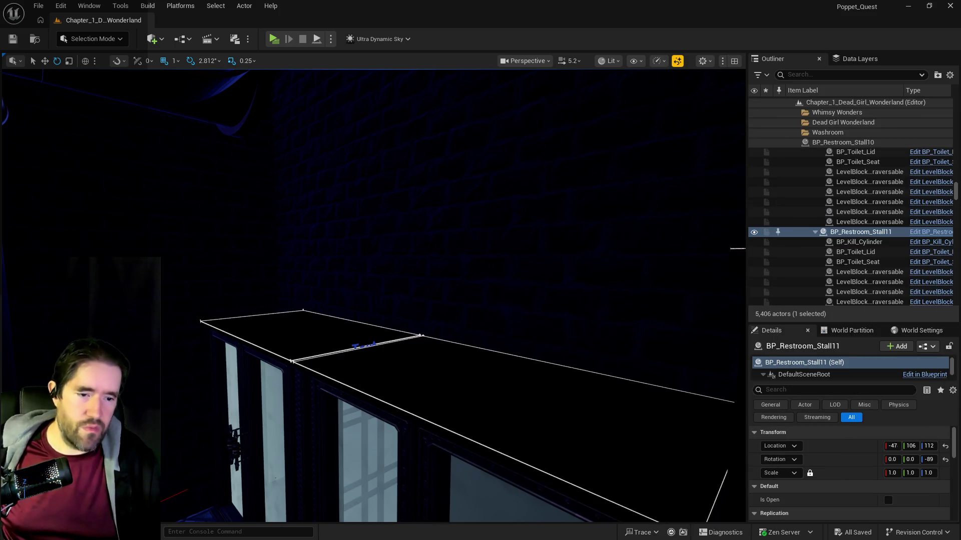
pyautogui.hotkey('alt', 'Tab')
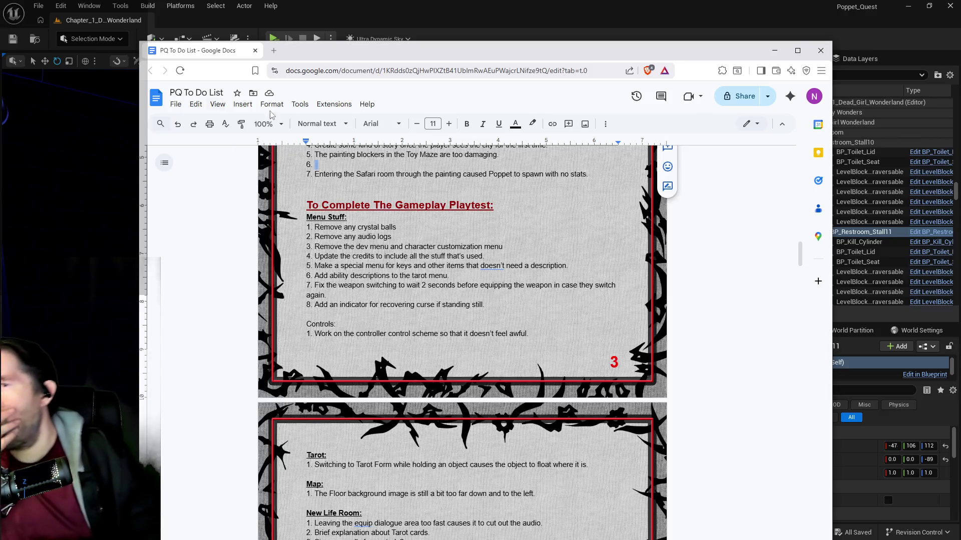
# - Delete the 'Remove any crystal balls' to-do item and switch back to Unreal
pyautogui.moveTo(396, 228); pyautogui.dragTo(320, 227)
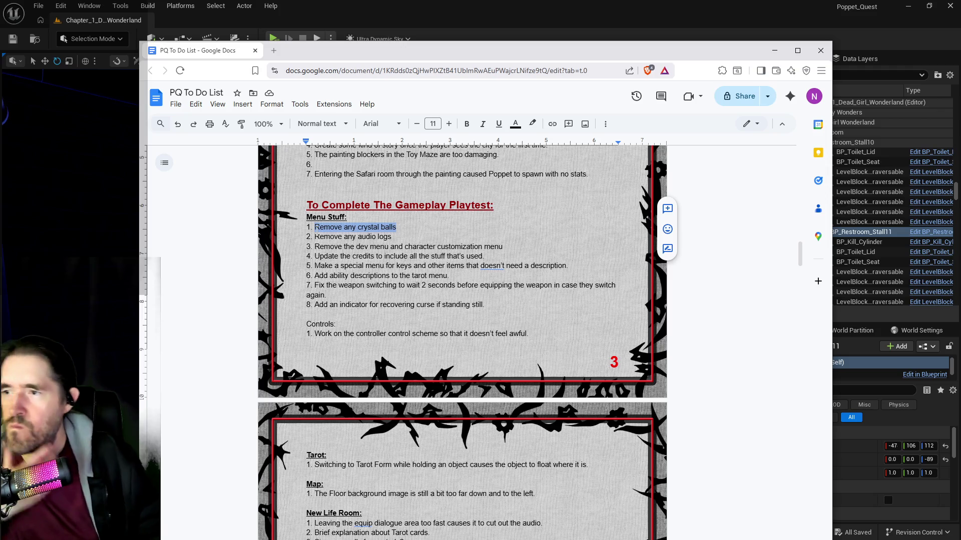
pyautogui.press('BackSpace')
pyautogui.hotkey('alt', 'Tab')
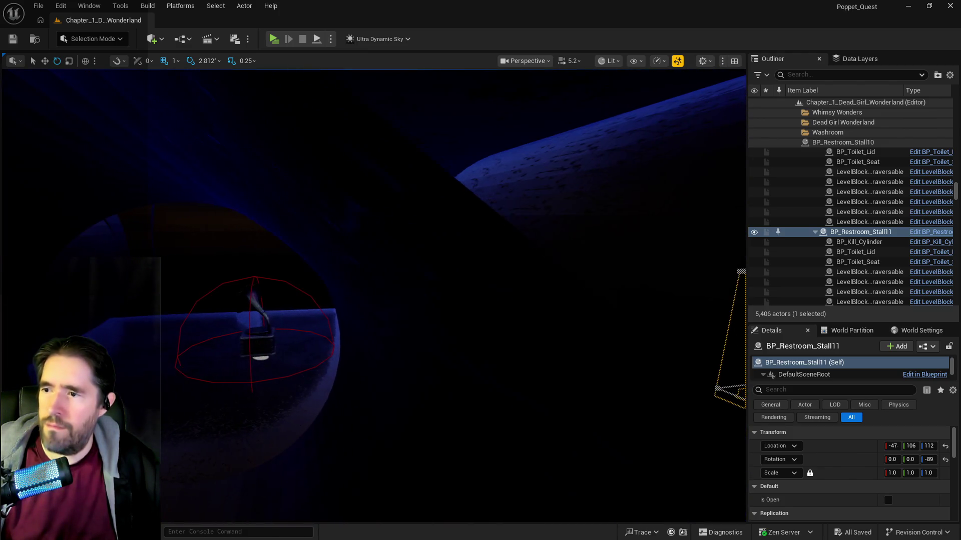
# - Delete the BP_Collectible_Audio_Log gramophone from the level and save the level
pyautogui.click(343, 387)
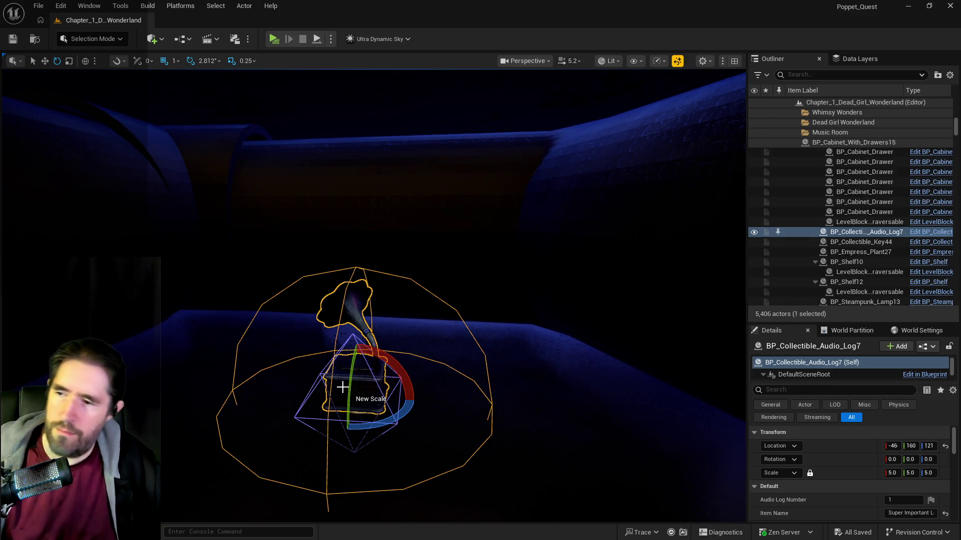
pyautogui.press('Delete')
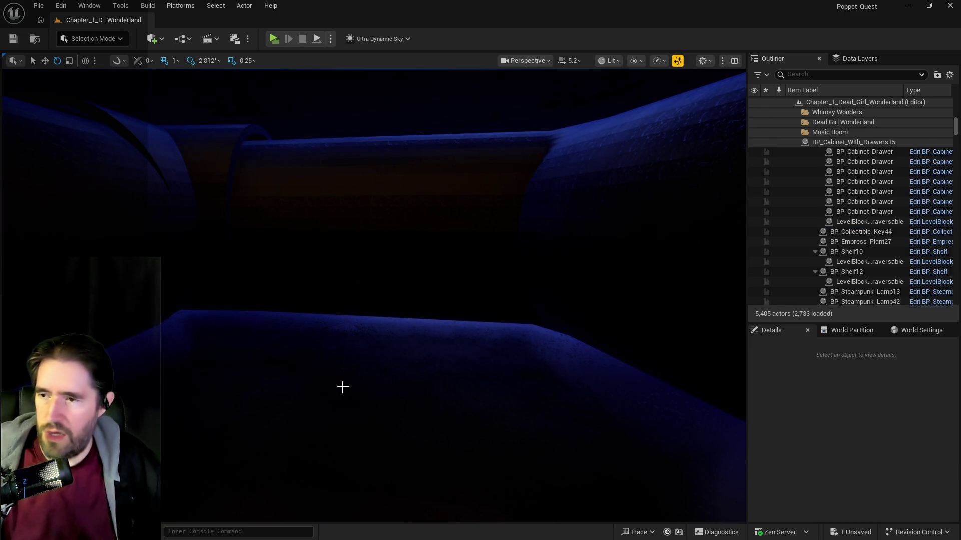
pyautogui.hotkey('ctrl', 's')
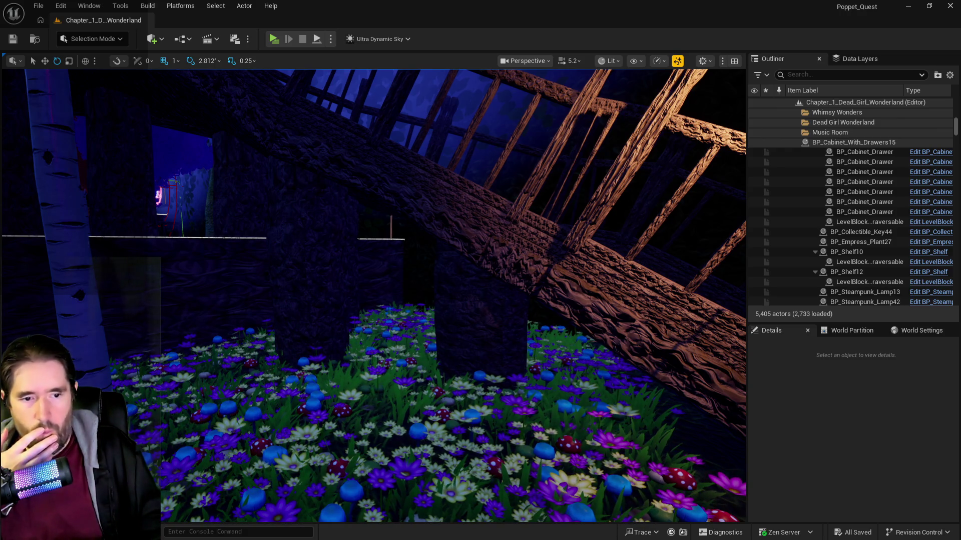
pyautogui.moveTo(960, 118); pyautogui.dragTo(603, 118)
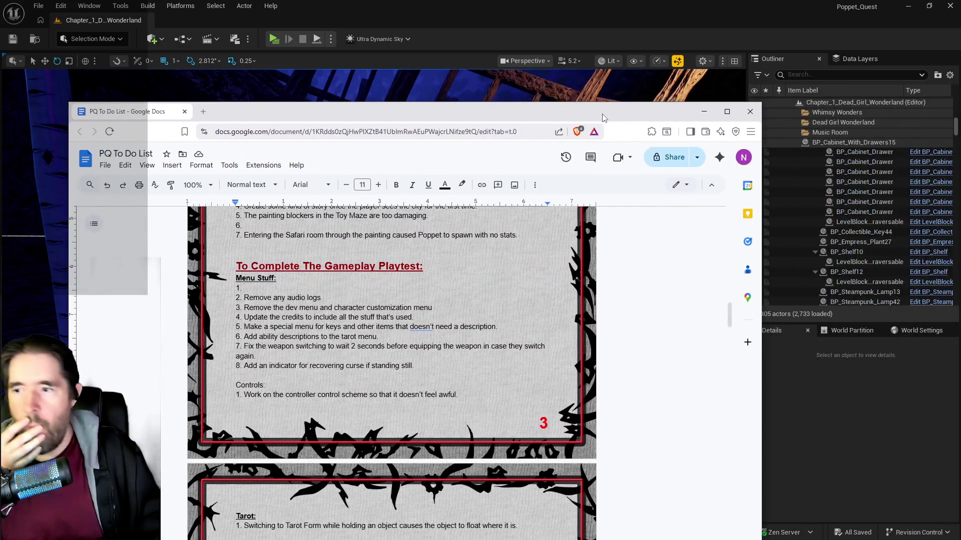
# - Delete the 'Remove any audio logs' to-do item and minimise Chrome
pyautogui.moveTo(275, 307)
pyautogui.mouseDown()
pyautogui.moveTo(317, 308)
pyautogui.moveTo(321, 298)
pyautogui.moveTo(260, 298)
pyautogui.mouseUp()
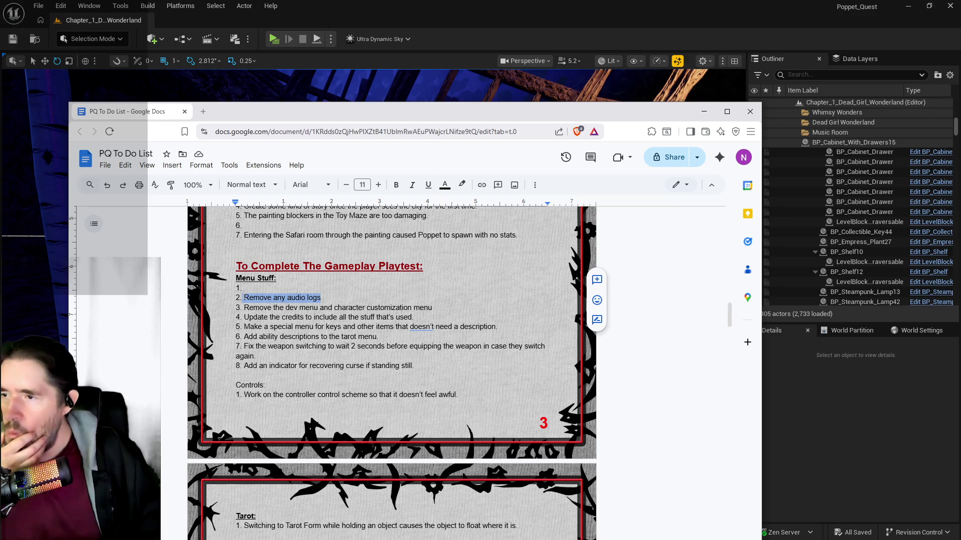
pyautogui.press('BackSpace')
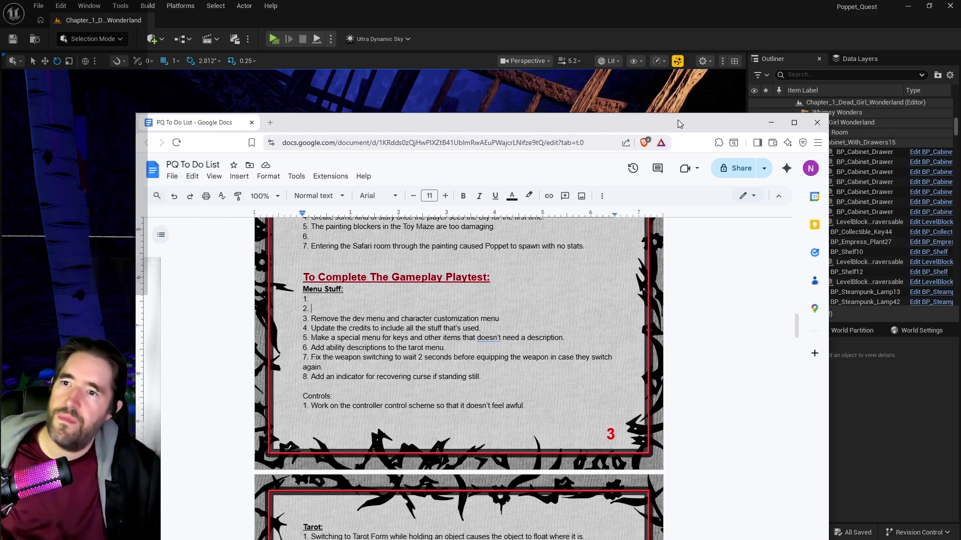
pyautogui.click(609, 89)
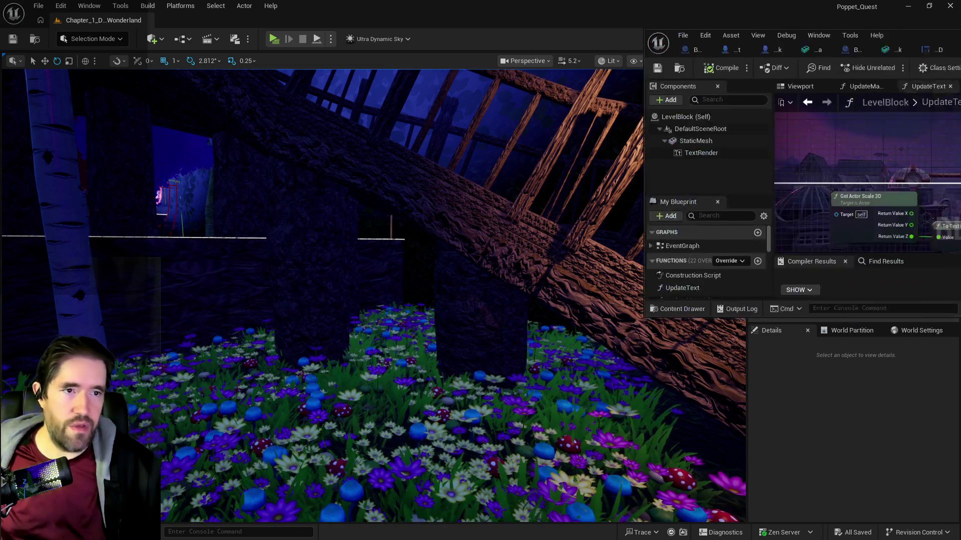
# - Maximise the Blueprint editor, close the text-with-stand blueprint, and switch to W_HUD
pyautogui.moveTo(960, 71); pyautogui.dragTo(590, 70)
pyautogui.doubleClick(590, 71)
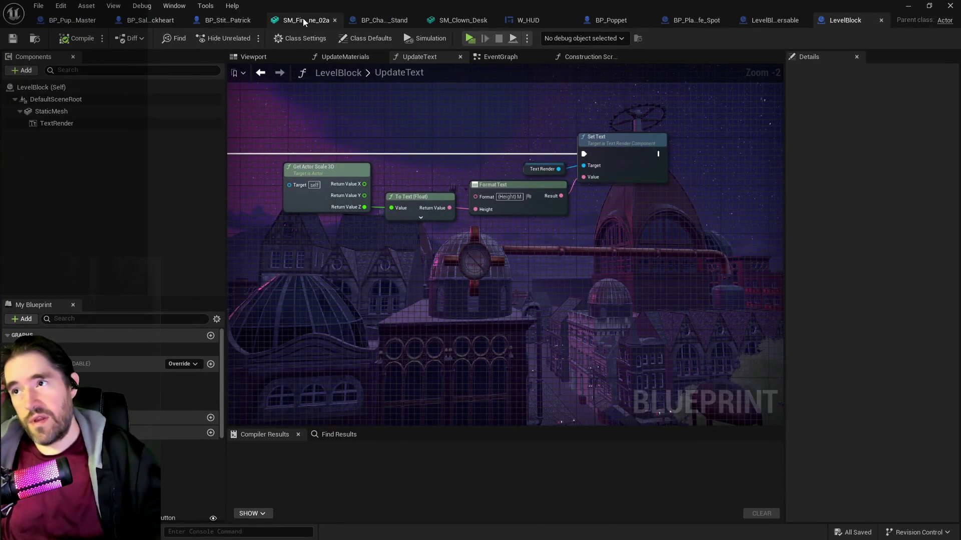
pyautogui.click(366, 20)
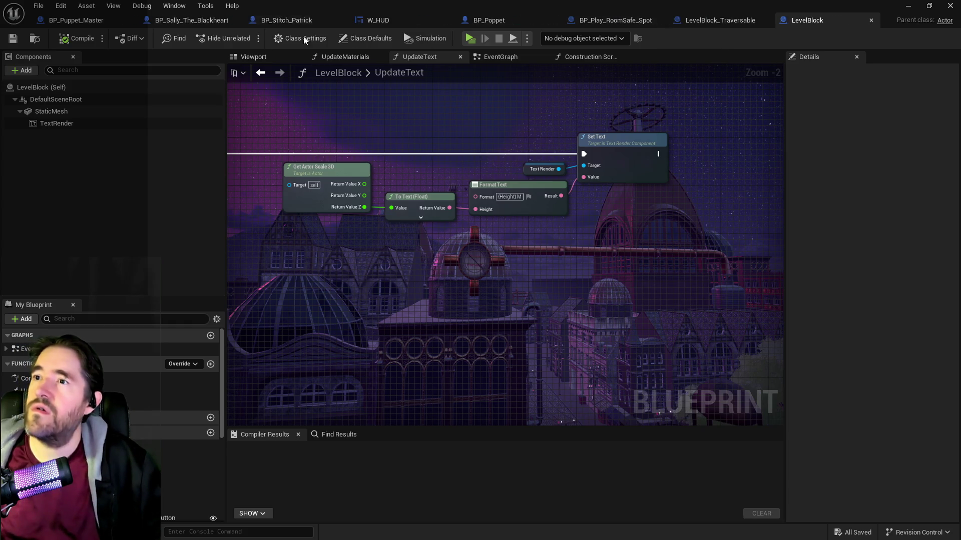
pyautogui.click(394, 19)
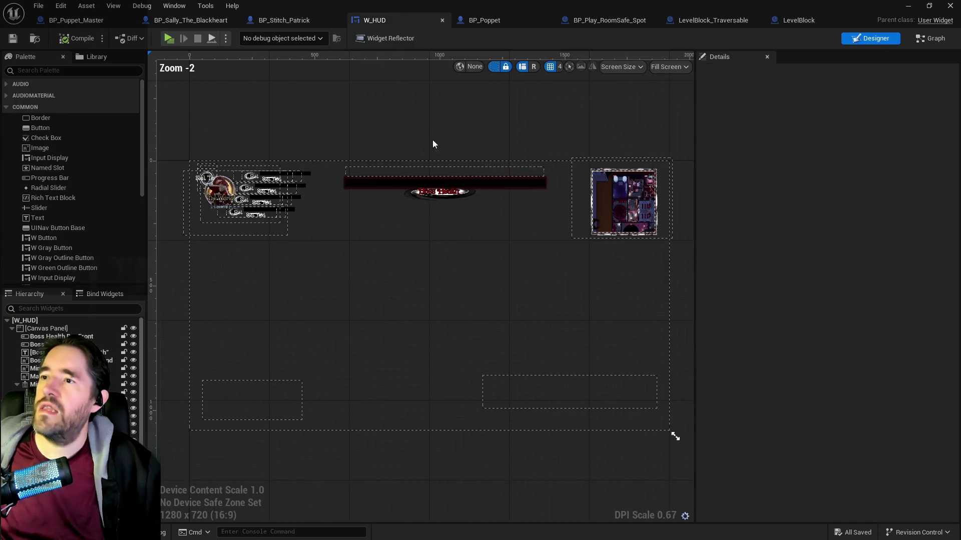
# - Select TarotScrollBox and navigate the W_HUD event graph to the tarot-card switching events
pyautogui.click(263, 399)
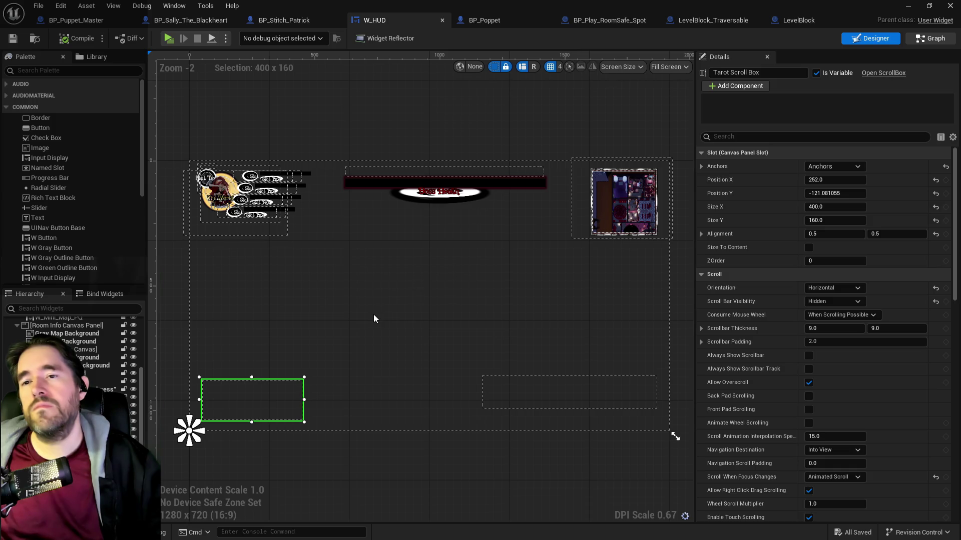
pyautogui.hotkey('ctrl', 'shift', 'g')
pyautogui.scroll(-5, 695, 364)
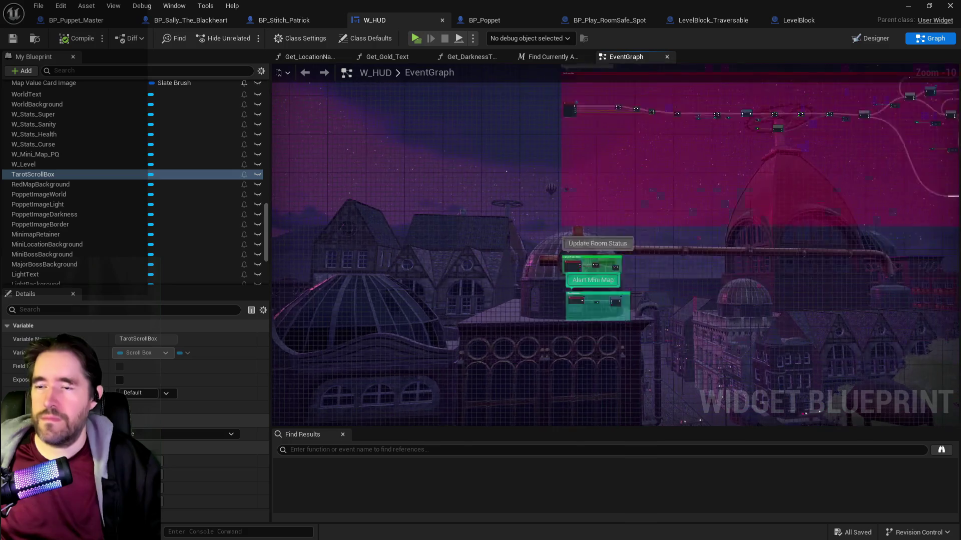
pyautogui.moveTo(590, 253)
pyautogui.mouseDown()
pyautogui.moveTo(455, 337)
pyautogui.moveTo(461, 295)
pyautogui.moveTo(430, 223)
pyautogui.moveTo(435, 244)
pyautogui.mouseUp()
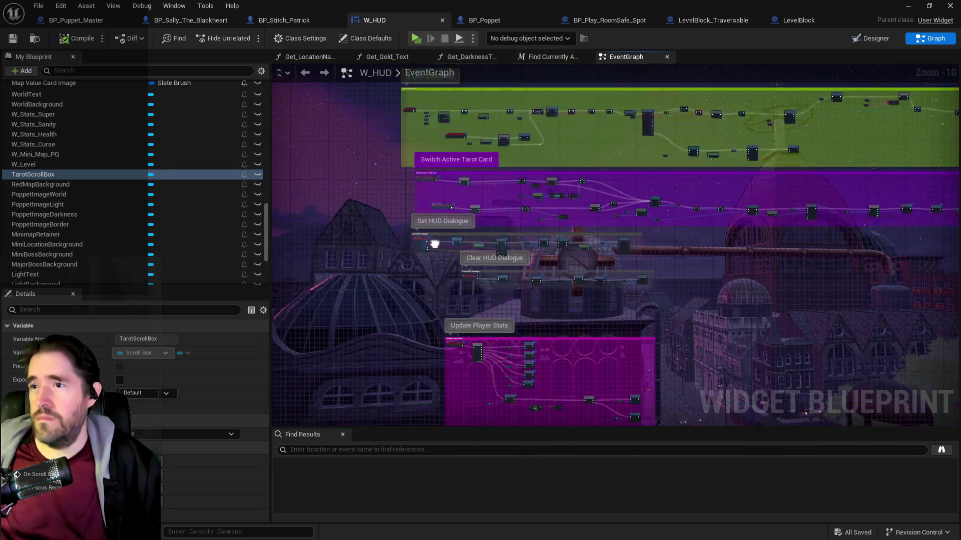
pyautogui.scroll(7, 434, 244)
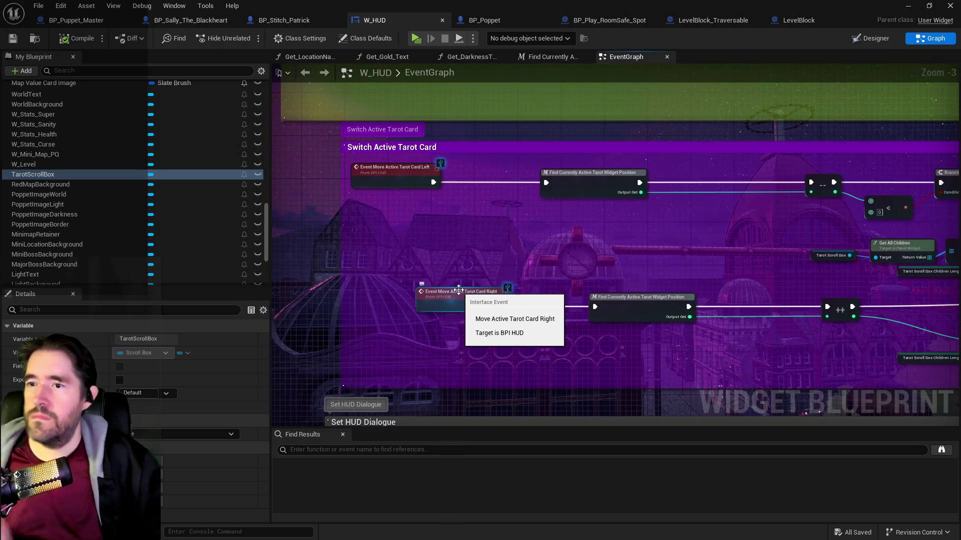
pyautogui.moveTo(459, 290); pyautogui.dragTo(547, 244)
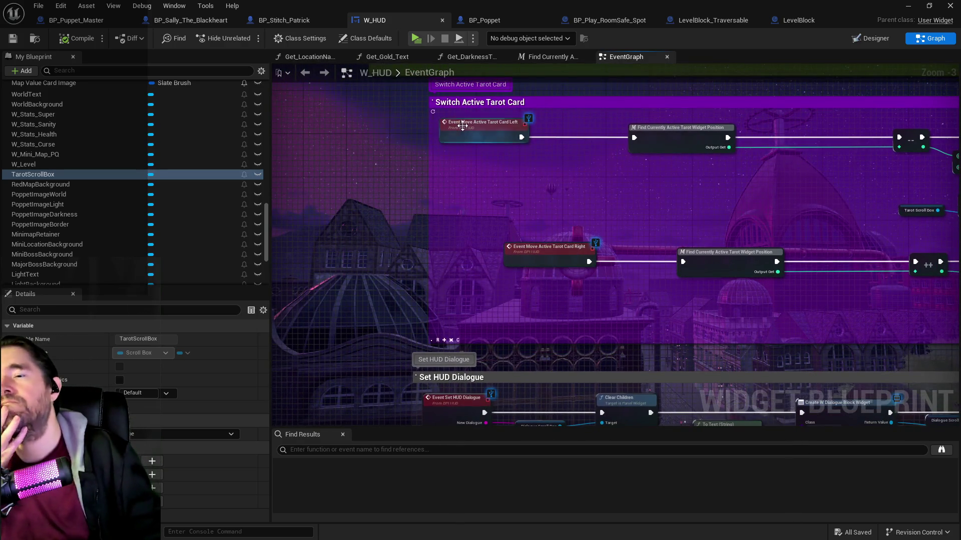
# - Drag the Move Active Tarot Card Left and Right events leftward
pyautogui.moveTo(463, 126); pyautogui.dragTo(302, 126)
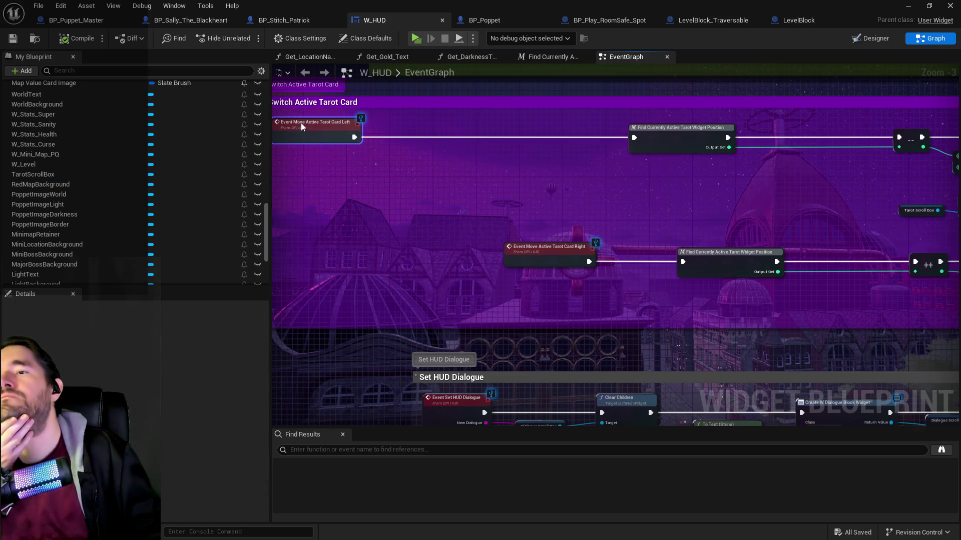
pyautogui.moveTo(547, 257)
pyautogui.mouseDown()
pyautogui.moveTo(326, 249)
pyautogui.moveTo(307, 257)
pyautogui.moveTo(317, 259)
pyautogui.mouseUp()
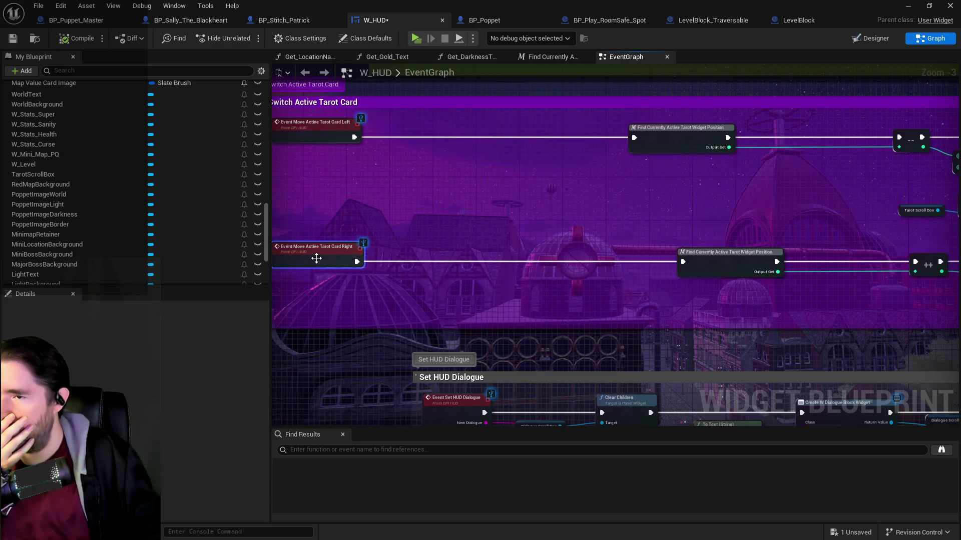
pyautogui.scroll(-2, 551, 265)
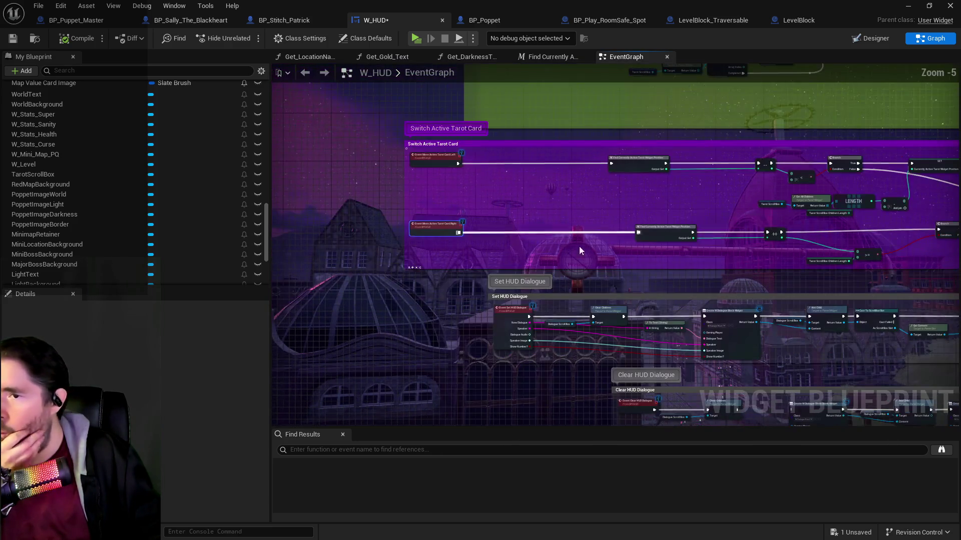
pyautogui.scroll(-3, 554, 131)
pyautogui.click(431, 152)
pyautogui.scroll(-4, 359, 197)
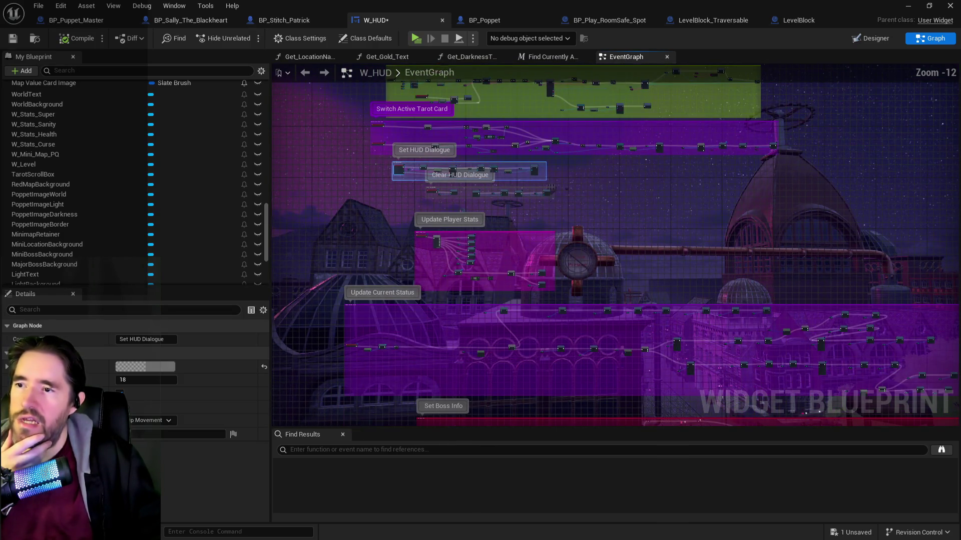
pyautogui.scroll(9, 353, 167)
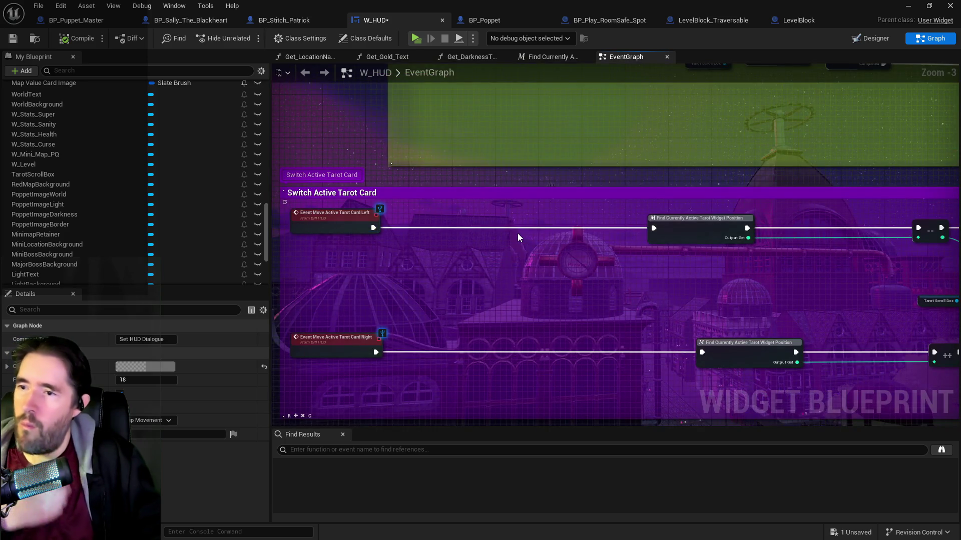
# - Add a Retriggerable Delay (Duration 1.0) between the Left event and Find Currently Active Tarot Widget Position
pyautogui.rightClick(519, 238)
pyautogui.write('retri')
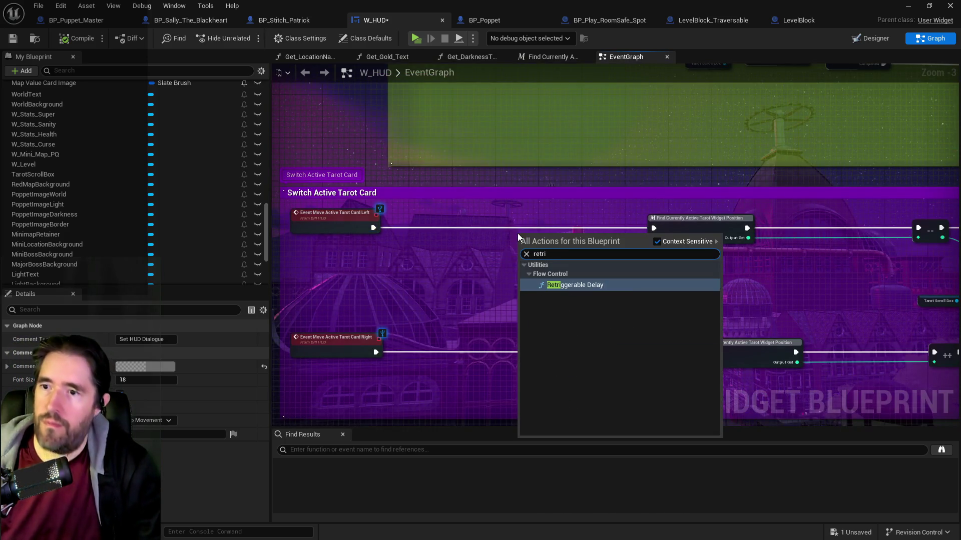
pyautogui.press('Return')
pyautogui.moveTo(543, 241); pyautogui.dragTo(524, 228)
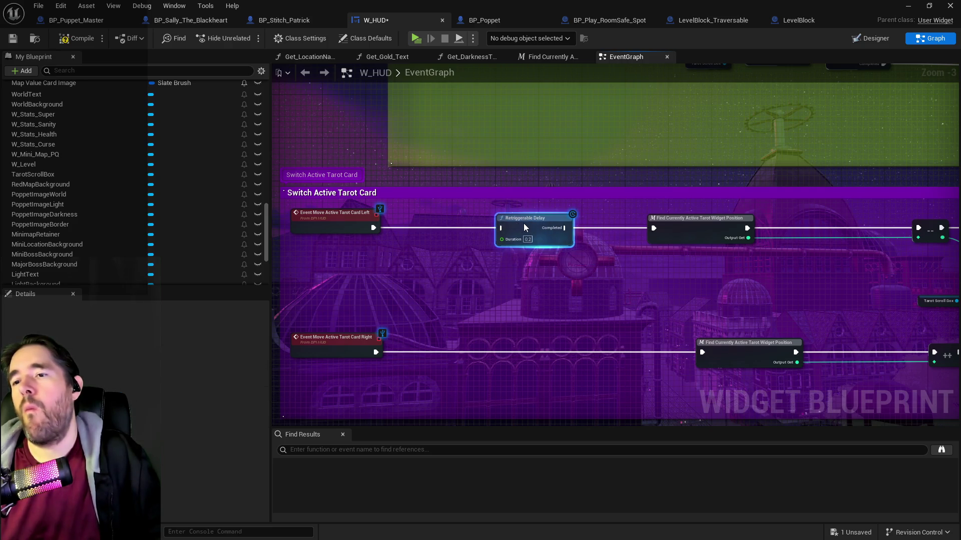
pyautogui.click(528, 239)
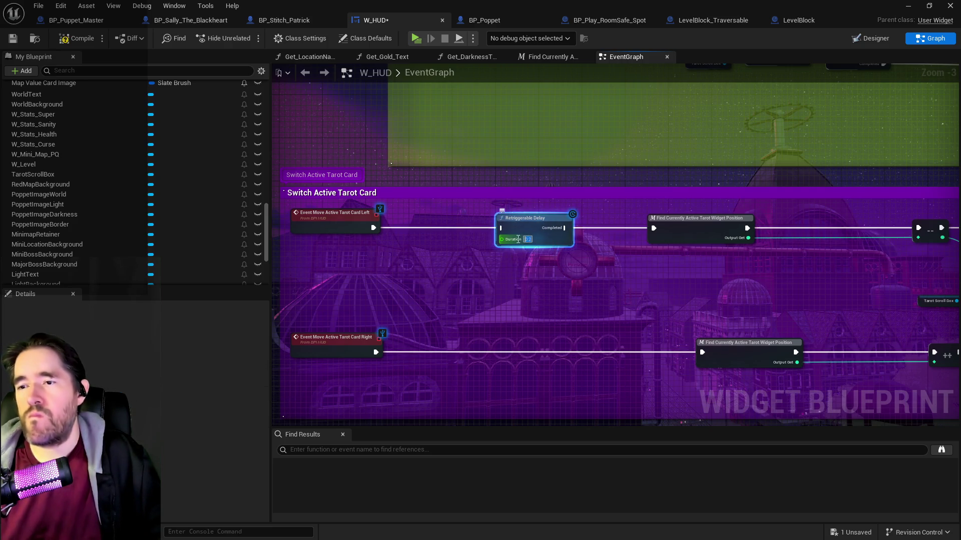
pyautogui.click(341, 220)
pyautogui.moveTo(373, 227); pyautogui.dragTo(503, 230)
pyautogui.click(547, 225)
pyautogui.moveTo(564, 228); pyautogui.dragTo(653, 229)
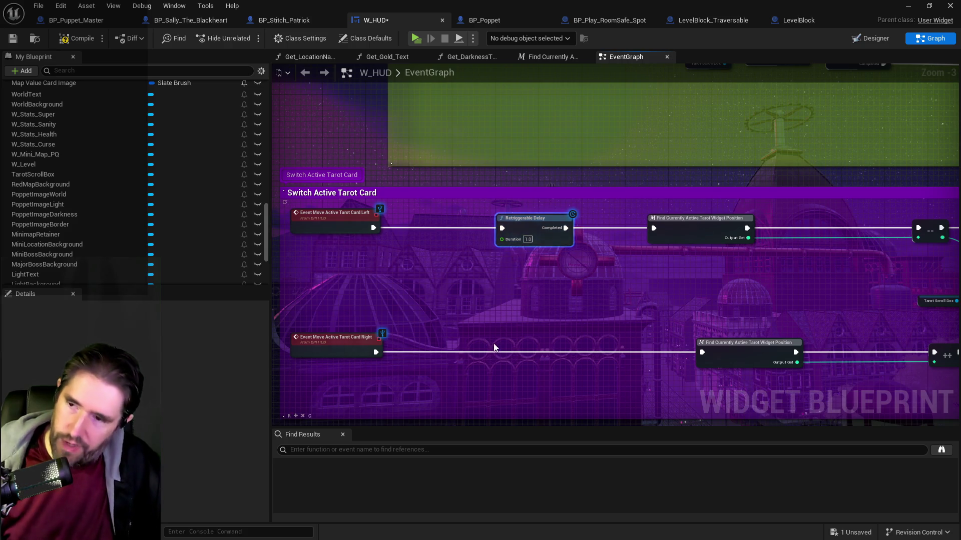
# - Wire the Right event through its own Retriggerable Delay into the widget-position lookup
pyautogui.moveTo(529, 352); pyautogui.dragTo(525, 347)
pyautogui.click(366, 348)
pyautogui.moveTo(376, 352); pyautogui.dragTo(497, 352)
pyautogui.moveTo(558, 352); pyautogui.dragTo(699, 356)
pyautogui.click(569, 355)
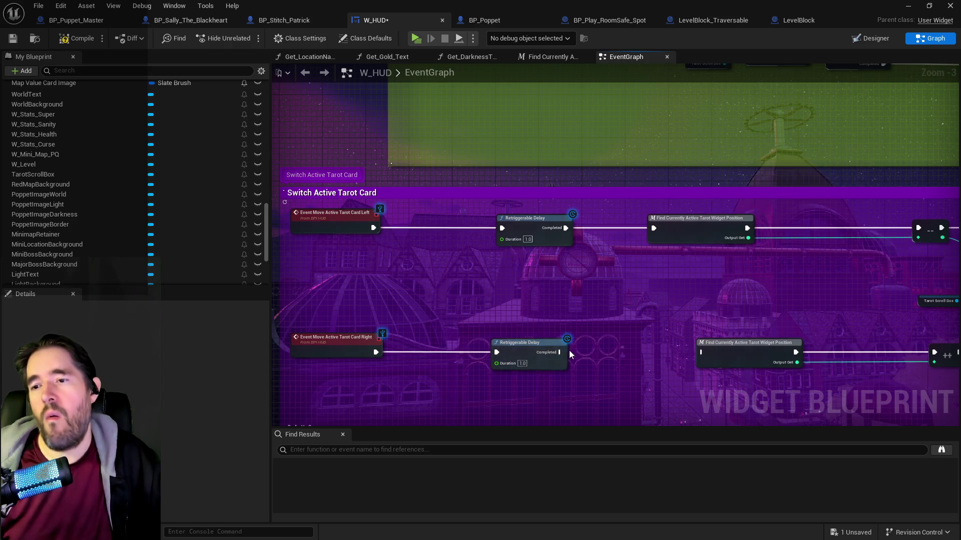
pyautogui.moveTo(560, 352); pyautogui.dragTo(703, 354)
pyautogui.scroll(-5, 619, 302)
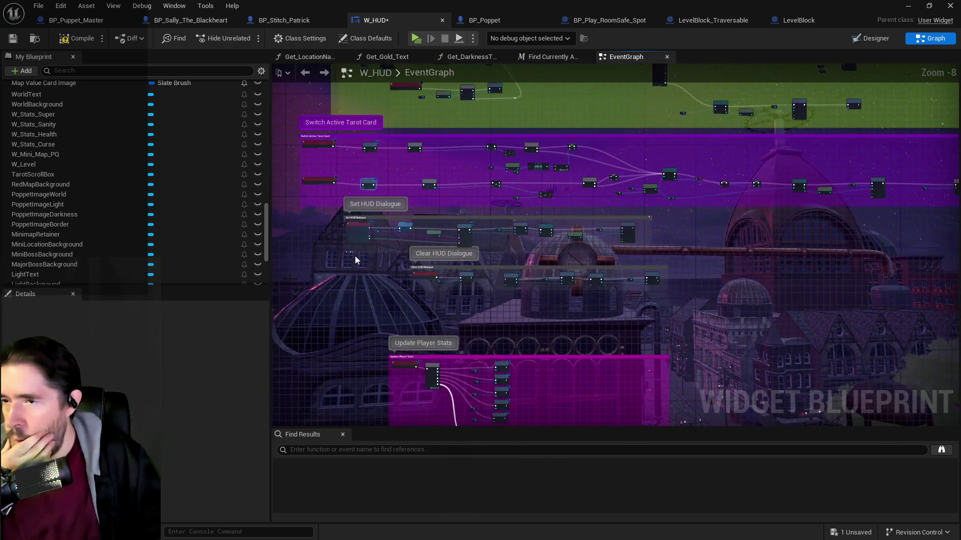
# - Select the lower comment groups and move them down to space out the event graph
pyautogui.scroll(-2, 358, 259)
pyautogui.moveTo(331, 172); pyautogui.dragTo(788, 427)
pyautogui.moveTo(734, 404)
pyautogui.mouseDown()
pyautogui.moveTo(761, 301)
pyautogui.moveTo(828, 425)
pyautogui.mouseUp()
pyautogui.moveTo(313, 116)
pyautogui.mouseDown()
pyautogui.moveTo(458, 247)
pyautogui.moveTo(444, 261)
pyautogui.moveTo(445, 327)
pyautogui.mouseUp()
pyautogui.scroll(-2, 454, 259)
pyautogui.moveTo(454, 259)
pyautogui.mouseDown()
pyautogui.moveTo(435, 76)
pyautogui.moveTo(450, 71)
pyautogui.mouseUp()
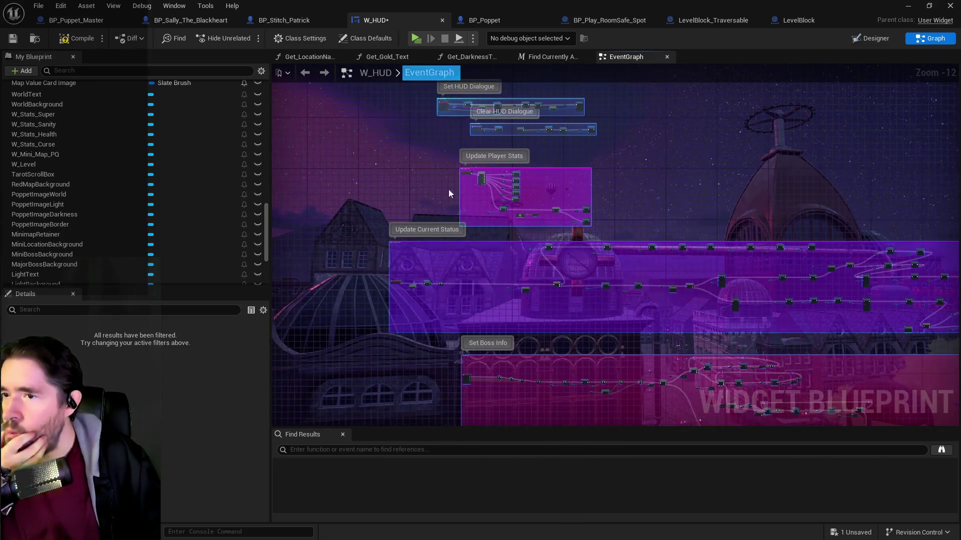
pyautogui.moveTo(385, 169); pyautogui.dragTo(457, 408)
pyautogui.moveTo(602, 312)
pyautogui.mouseDown()
pyautogui.moveTo(603, 281)
pyautogui.moveTo(553, 150)
pyautogui.moveTo(443, 23)
pyautogui.moveTo(395, 2)
pyautogui.mouseUp()
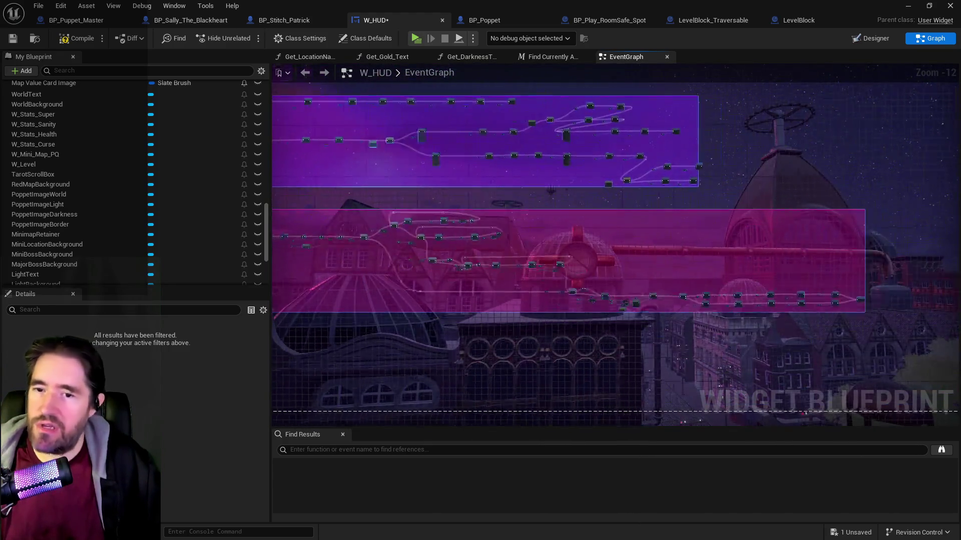
pyautogui.moveTo(956, 362); pyautogui.dragTo(847, 361)
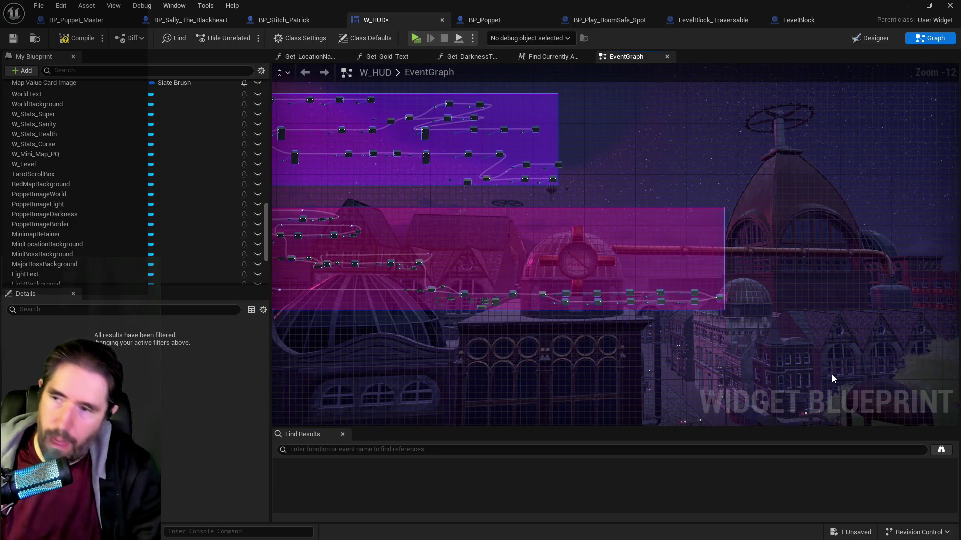
# - Enclose the event groups, from Event Construct downward, in a new comment titled HUD
pyautogui.press('c')
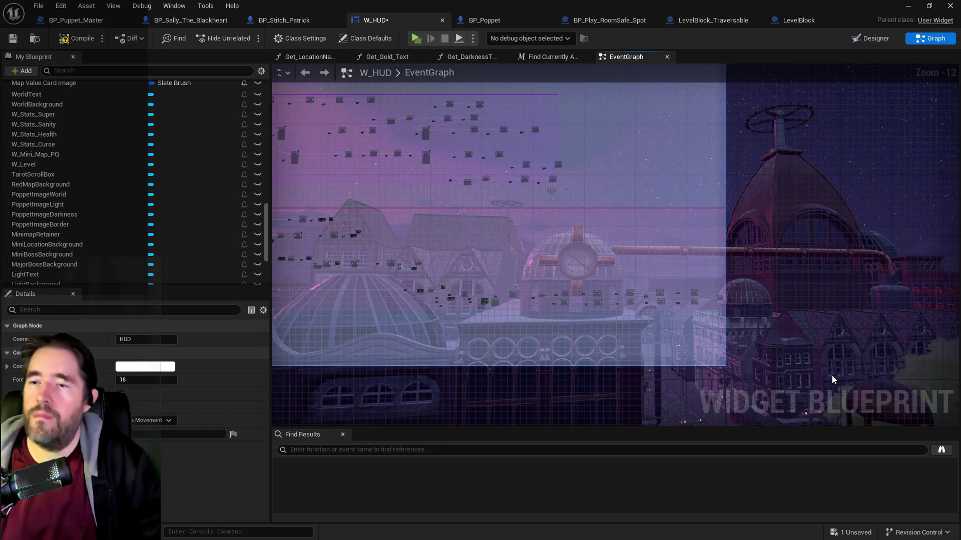
pyautogui.press('Delete')
pyautogui.moveTo(602, 184)
pyautogui.mouseDown()
pyautogui.moveTo(672, 225)
pyautogui.moveTo(846, 363)
pyautogui.mouseUp()
pyautogui.moveTo(566, 399)
pyautogui.mouseDown()
pyautogui.moveTo(517, 195)
pyautogui.moveTo(591, 178)
pyautogui.mouseUp()
pyautogui.moveTo(455, 157); pyautogui.dragTo(485, 290)
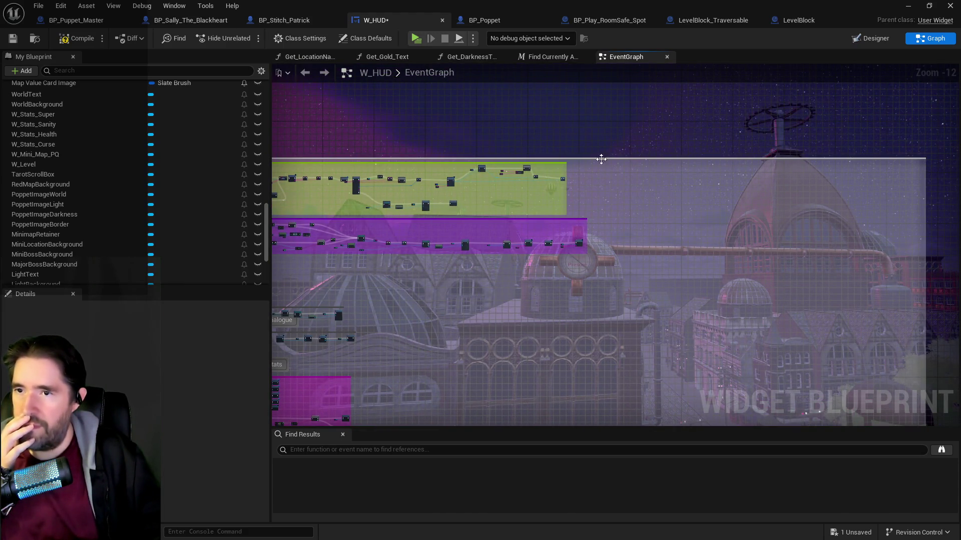
pyautogui.scroll(6, 597, 157)
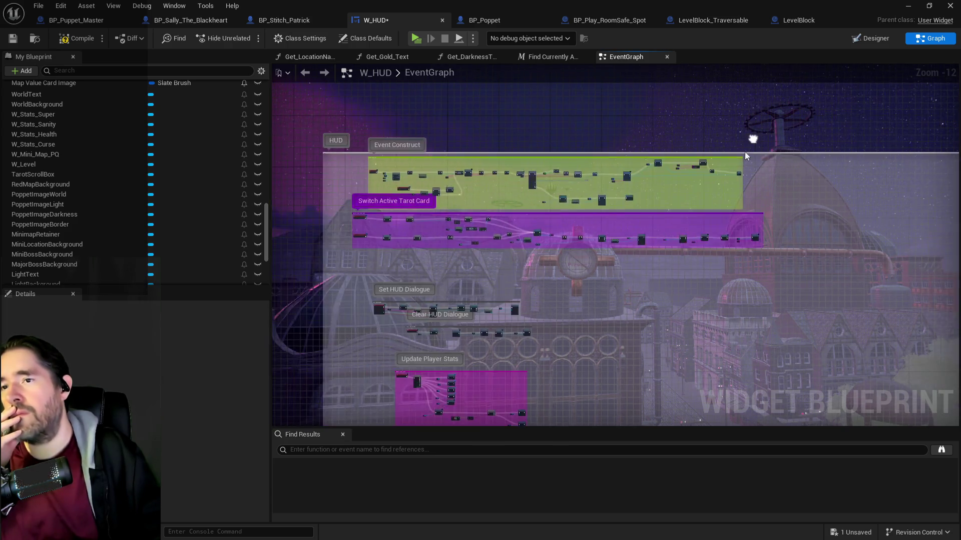
pyautogui.click(487, 150)
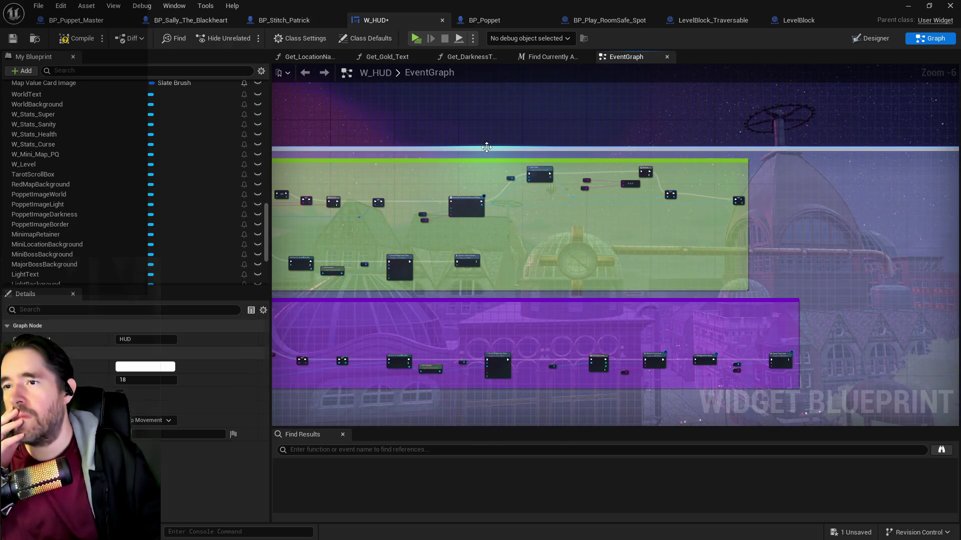
# - Change the HUD comment's colour from white to dark grey
pyautogui.click(150, 366)
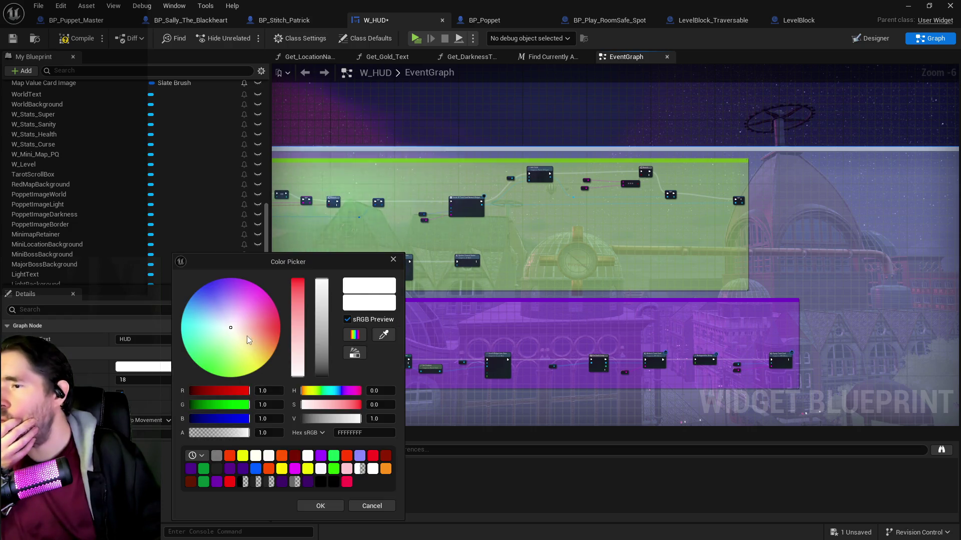
pyautogui.click(325, 375)
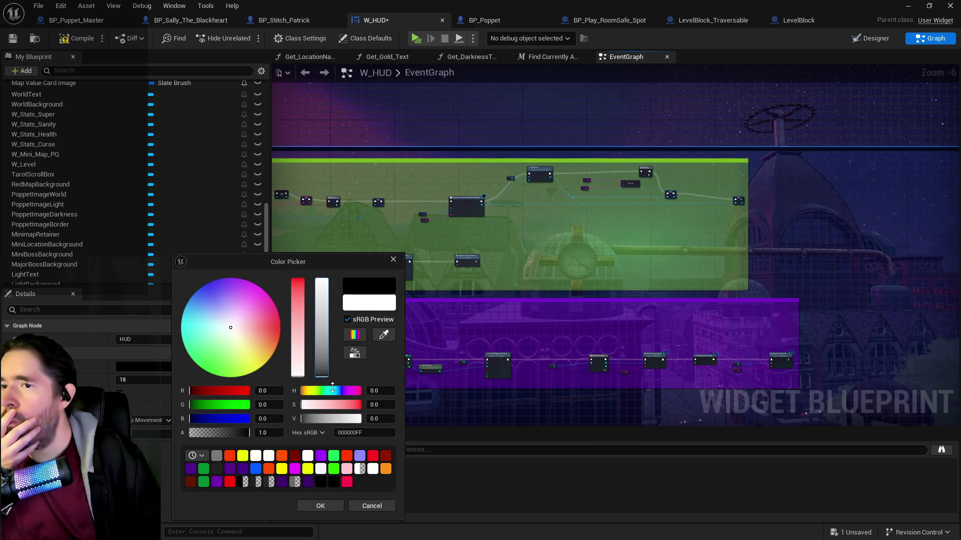
pyautogui.click(320, 506)
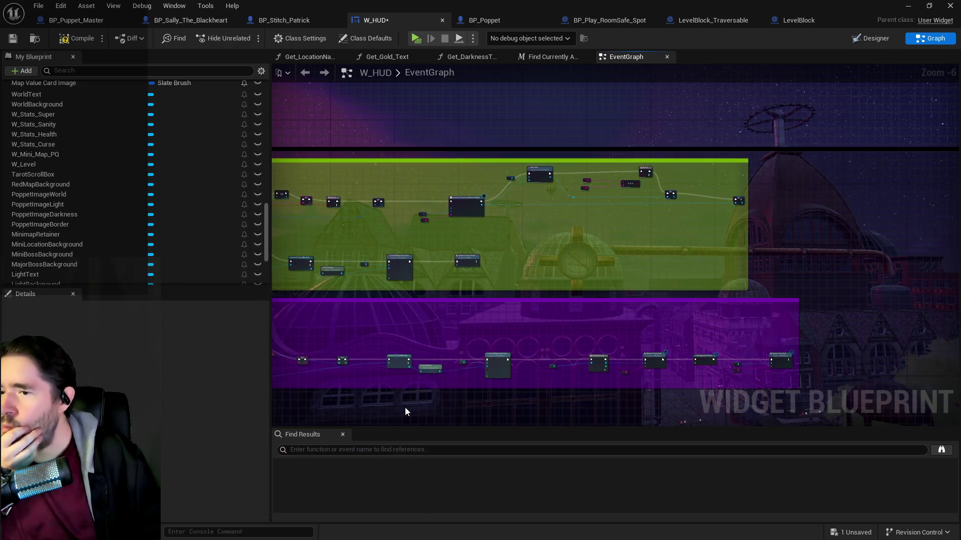
# - Review the tarot switching chain and its Retriggerable Delays, then save W_HUD
pyautogui.scroll(-2, 404, 407)
pyautogui.scroll(-4, 699, 152)
pyautogui.moveTo(608, 224)
pyautogui.mouseDown()
pyautogui.moveTo(628, 122)
pyautogui.moveTo(610, 67)
pyautogui.moveTo(592, 169)
pyautogui.moveTo(585, 420)
pyautogui.moveTo(581, 302)
pyautogui.moveTo(580, 403)
pyautogui.mouseUp()
pyautogui.scroll(8, 428, 269)
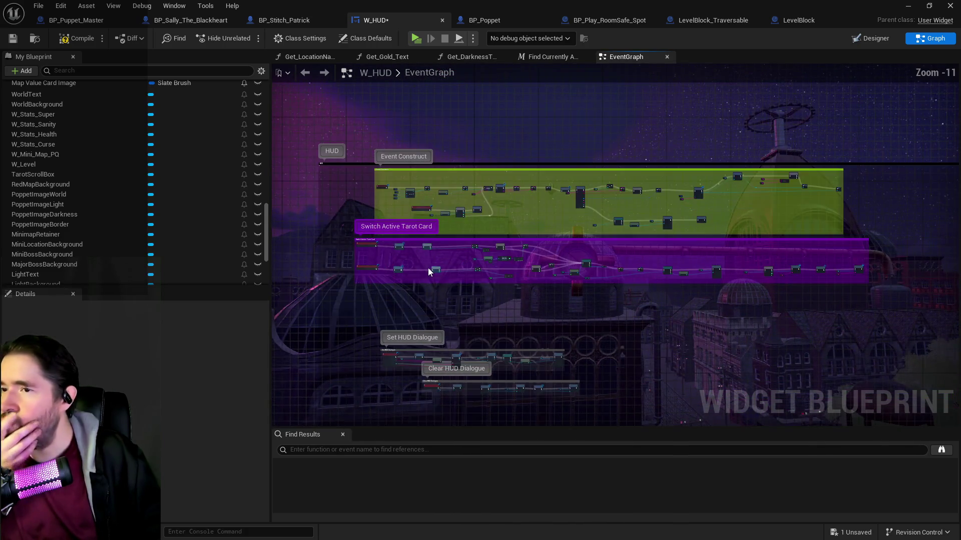
pyautogui.moveTo(523, 314)
pyautogui.mouseDown()
pyautogui.moveTo(400, 313)
pyautogui.moveTo(397, 275)
pyautogui.mouseUp()
pyautogui.moveTo(700, 280)
pyautogui.mouseDown()
pyautogui.moveTo(481, 278)
pyautogui.moveTo(887, 296)
pyautogui.mouseUp()
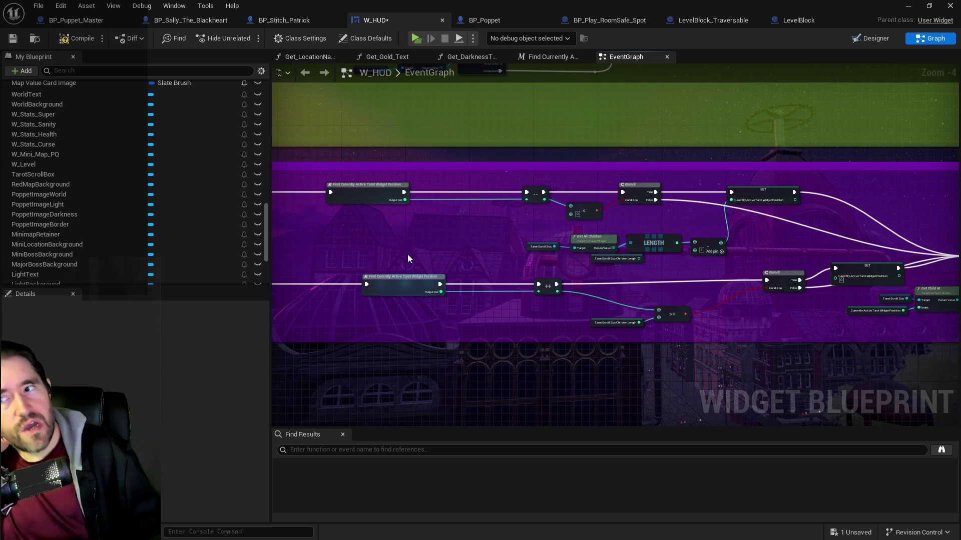
pyautogui.moveTo(407, 258); pyautogui.dragTo(441, 258)
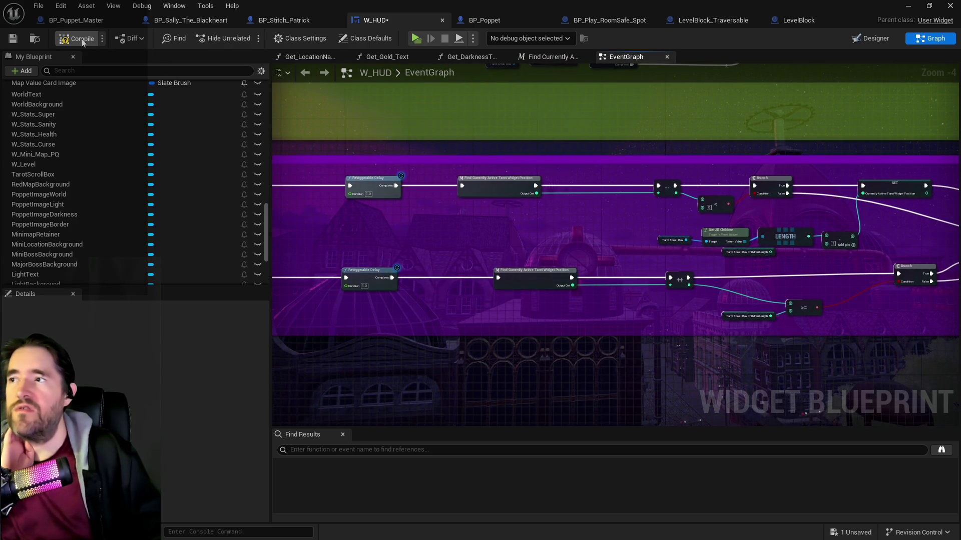
pyautogui.click(13, 38)
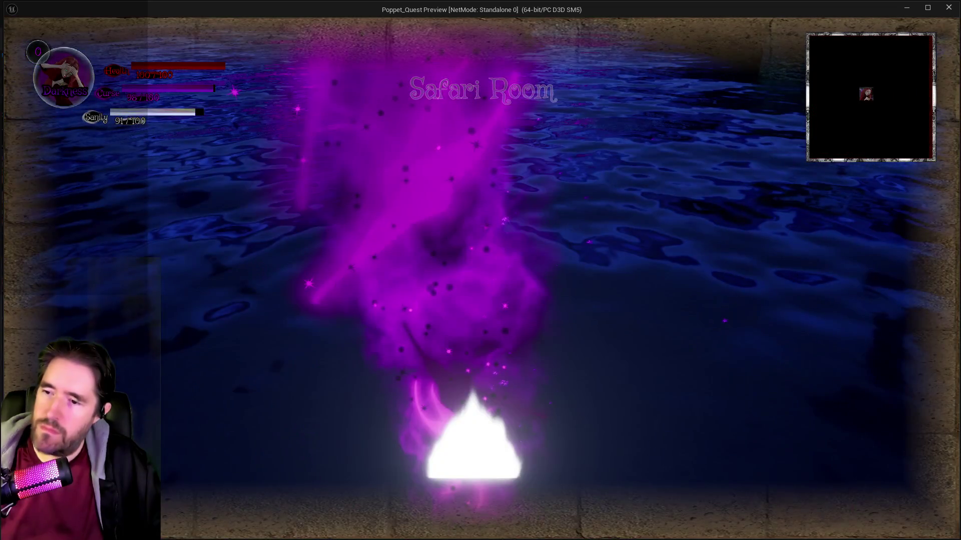
# - Run the character along the bridge and through the archway, briefly opening the inventory
pyautogui.hotkey('alt', 'Tab')
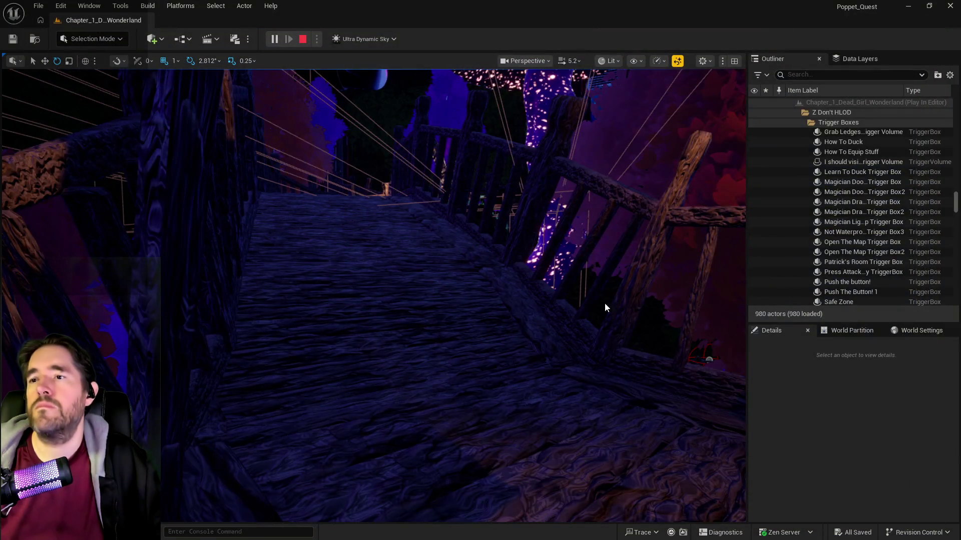
pyautogui.press('Escape')
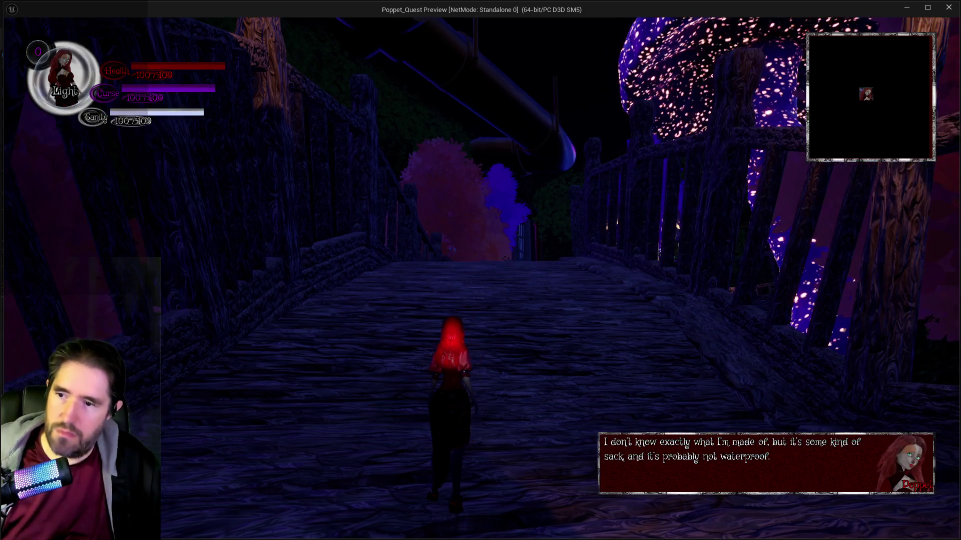
pyautogui.press('w')
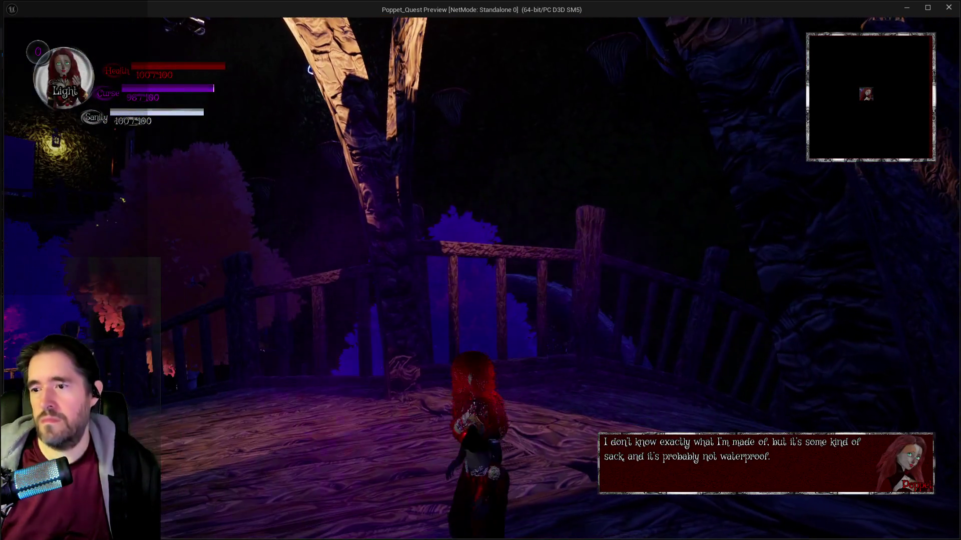
pyautogui.press('w')
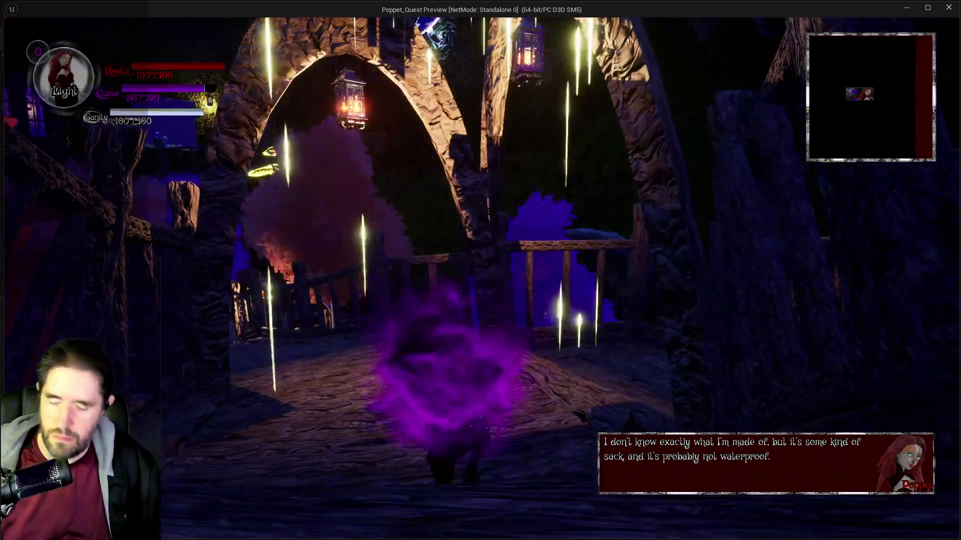
pyautogui.press('w')
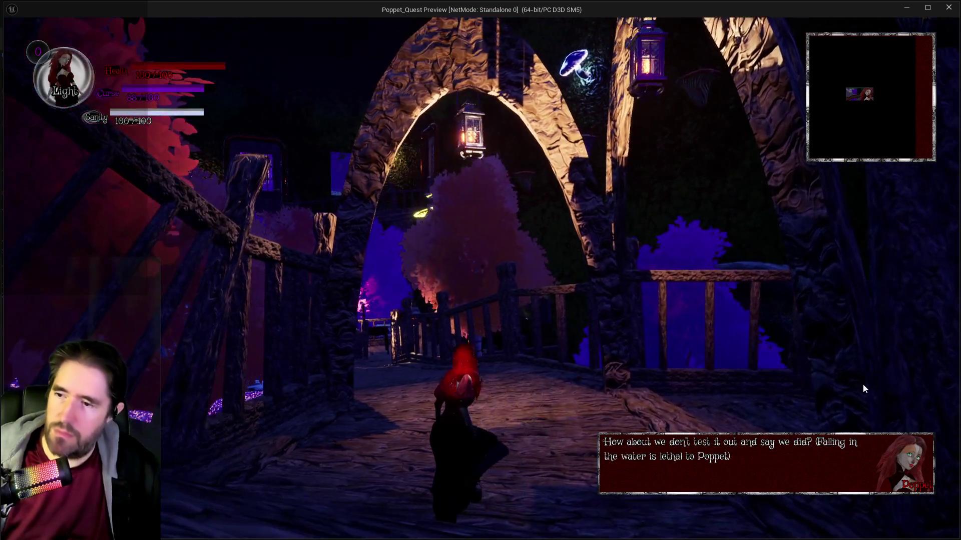
pyautogui.press('i')
pyautogui.press('i')
pyautogui.press('w')
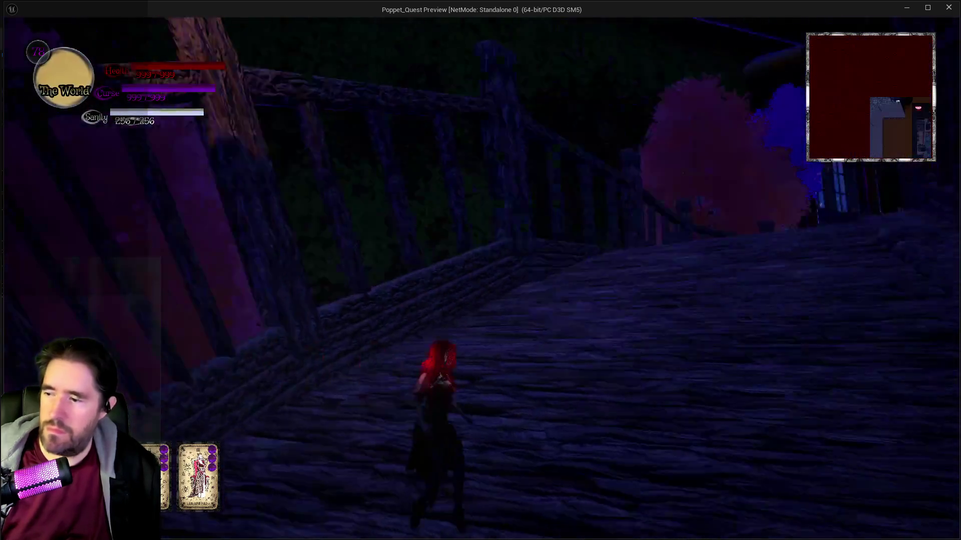
pyautogui.press('w')
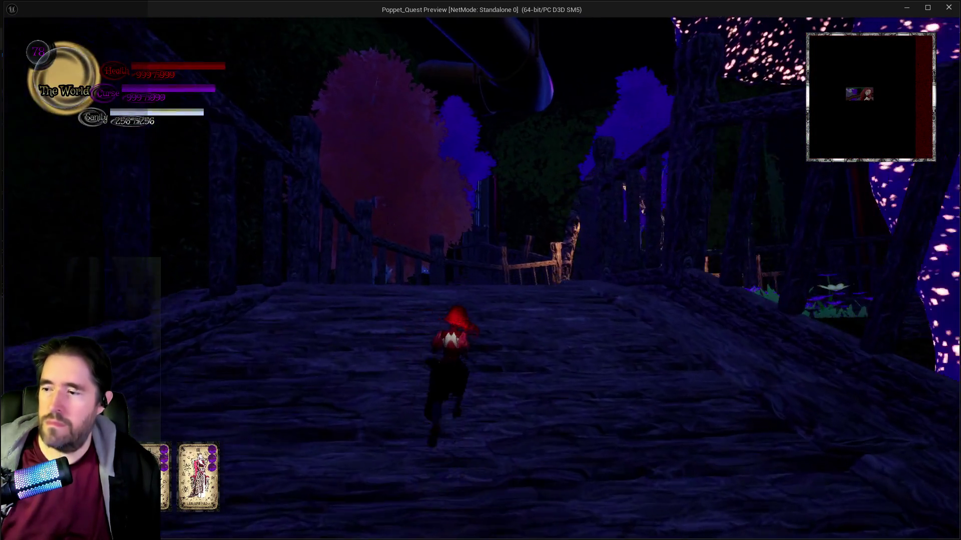
pyautogui.press('w')
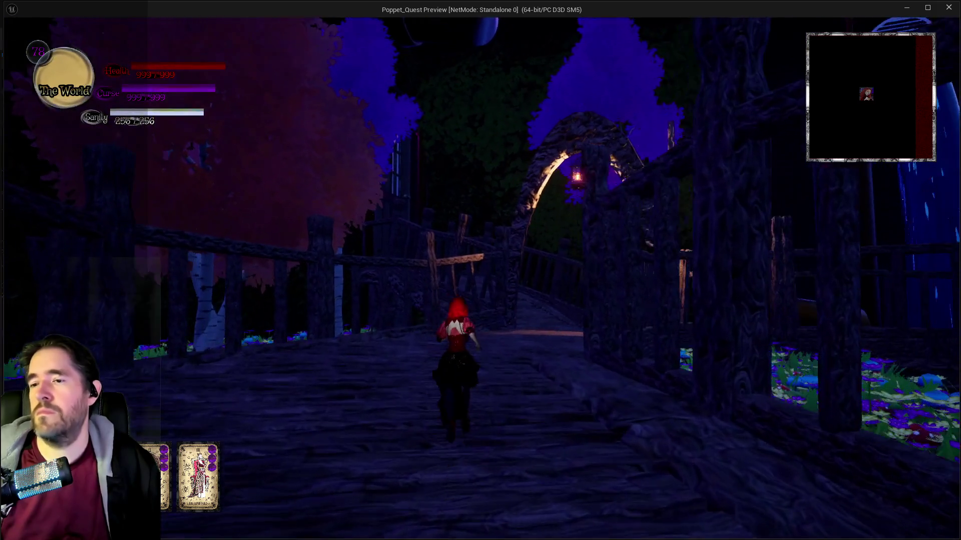
pyautogui.press('w')
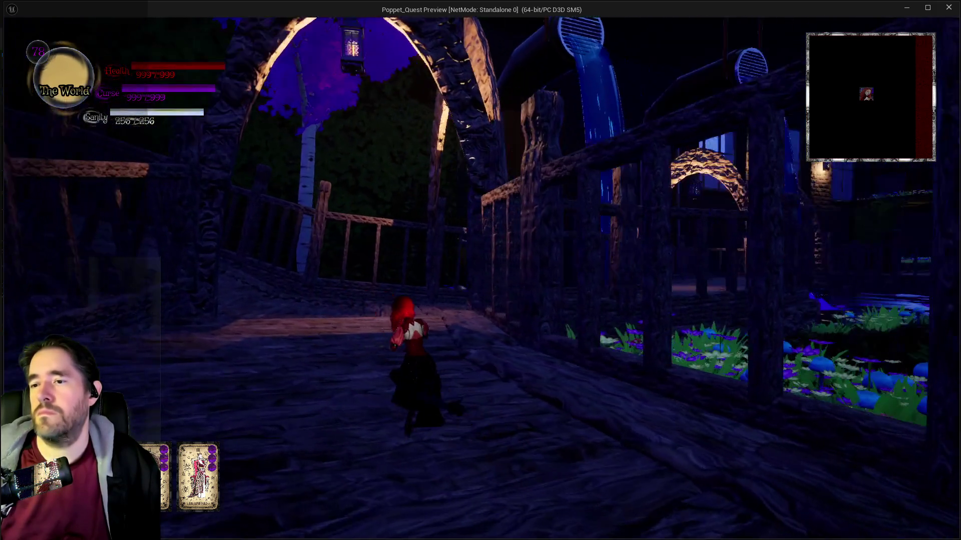
# - Run across the yard toward the stone archway, then stop the preview with Esc
pyautogui.press('w')
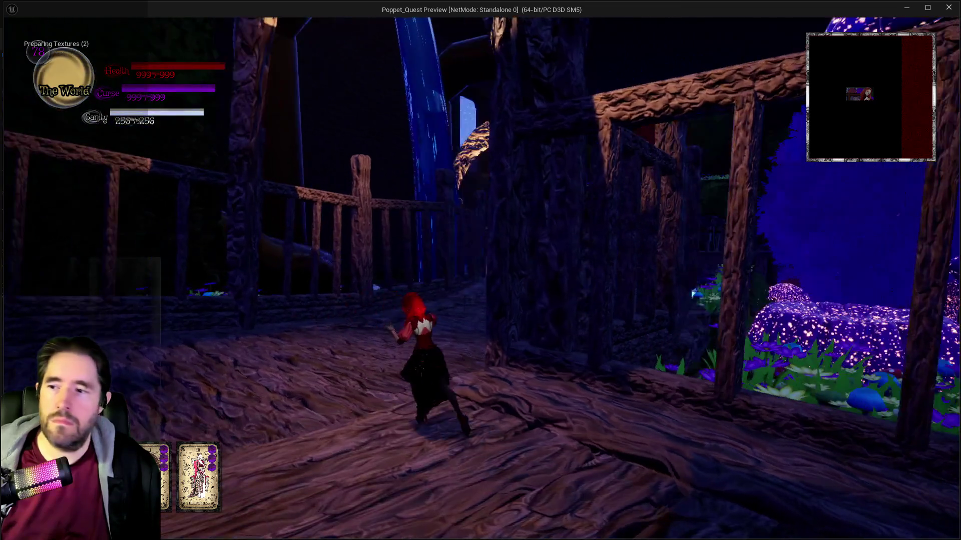
pyautogui.press('w')
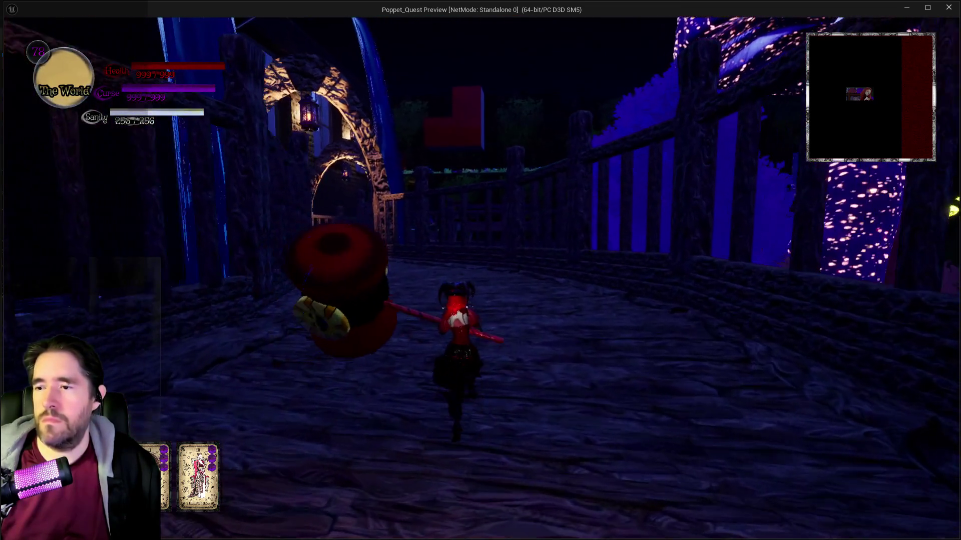
pyautogui.press('w')
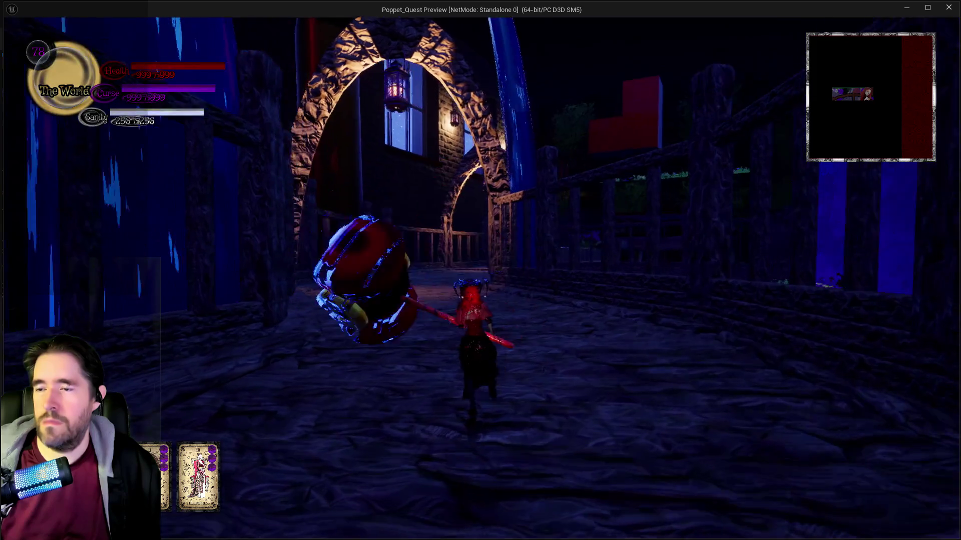
pyautogui.press('w')
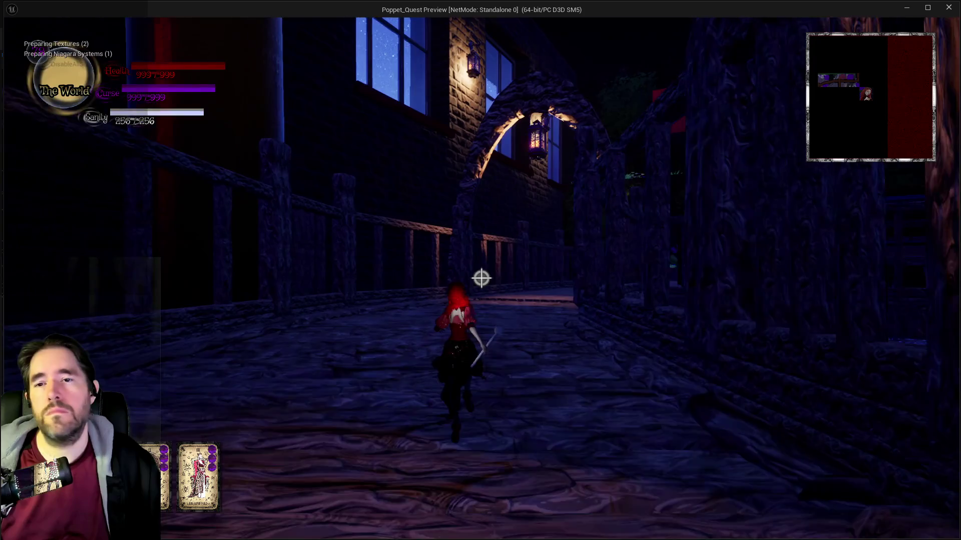
pyautogui.press('w')
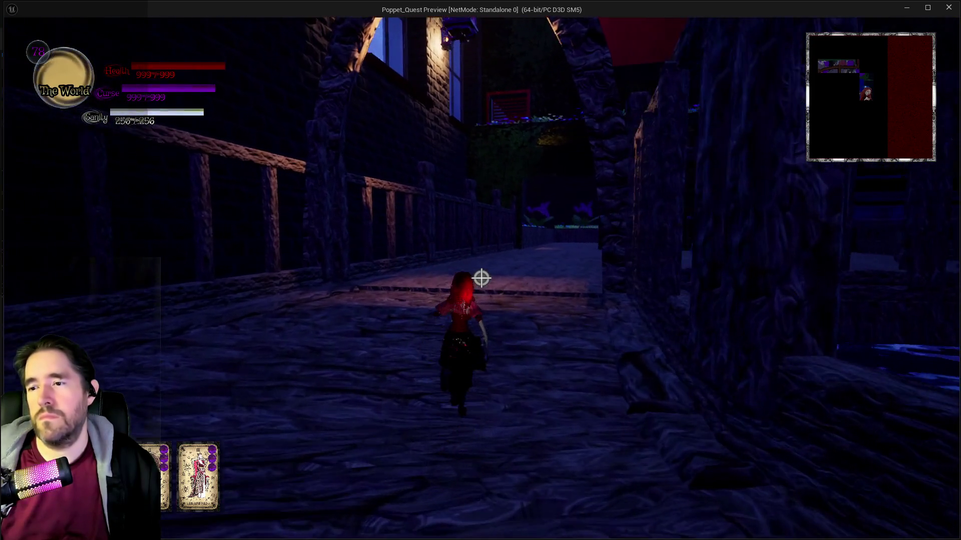
pyautogui.press('w')
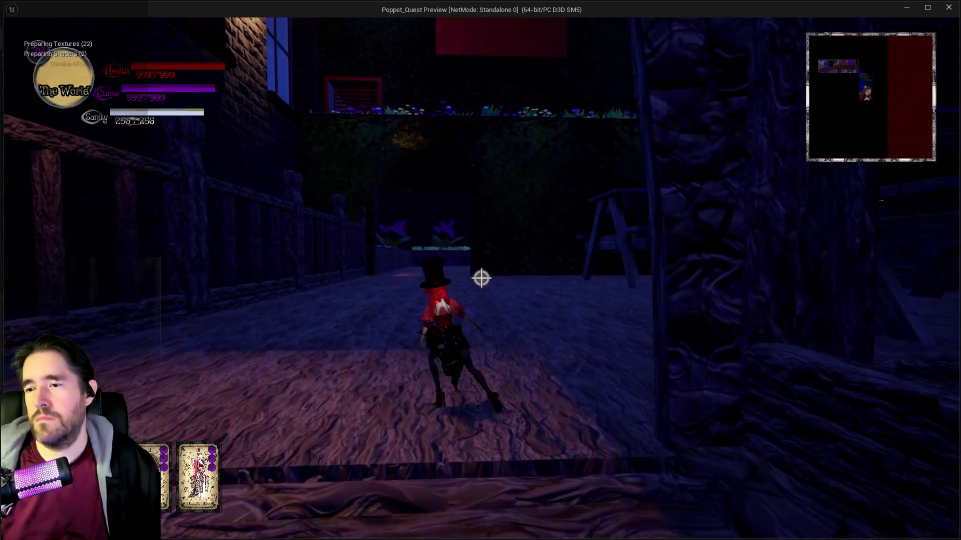
pyautogui.press('w')
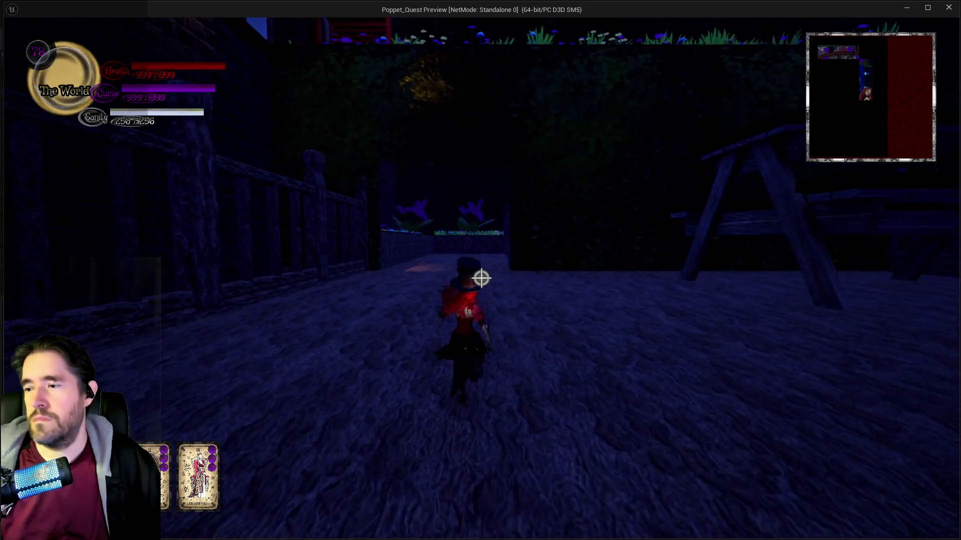
pyautogui.press('w')
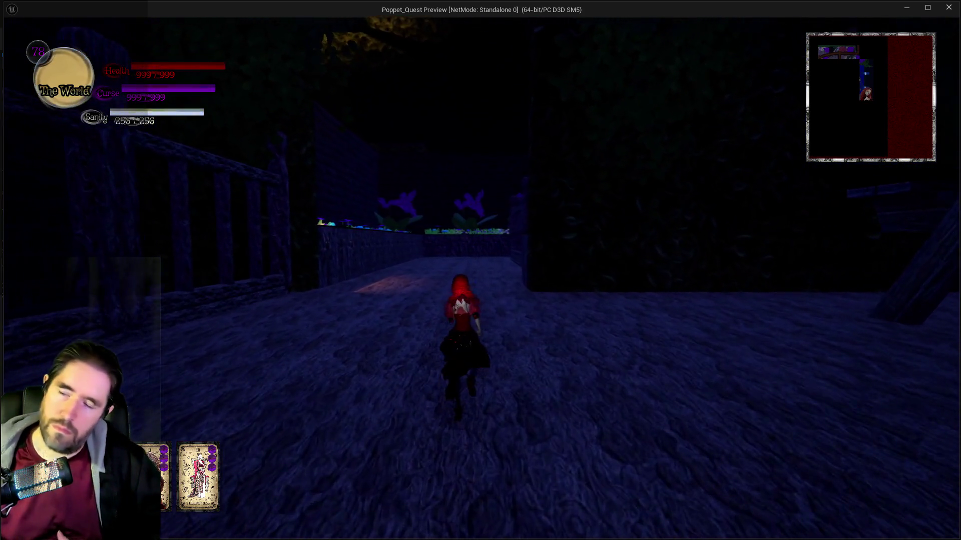
pyautogui.press('w')
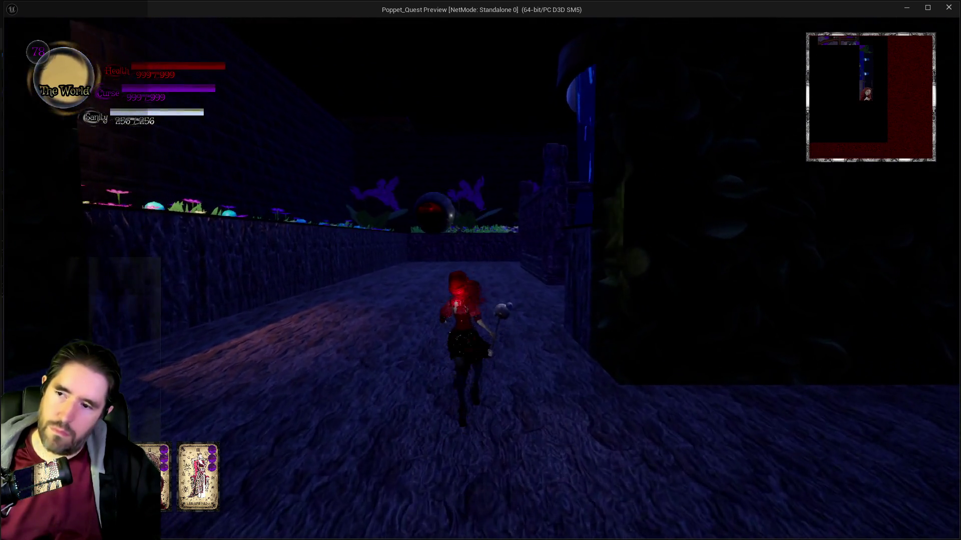
pyautogui.press('w')
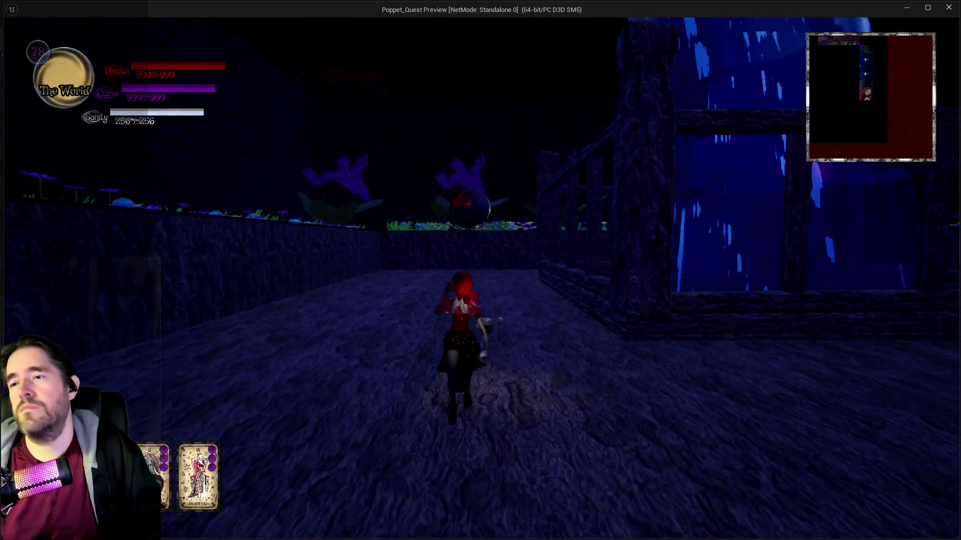
pyautogui.press('w')
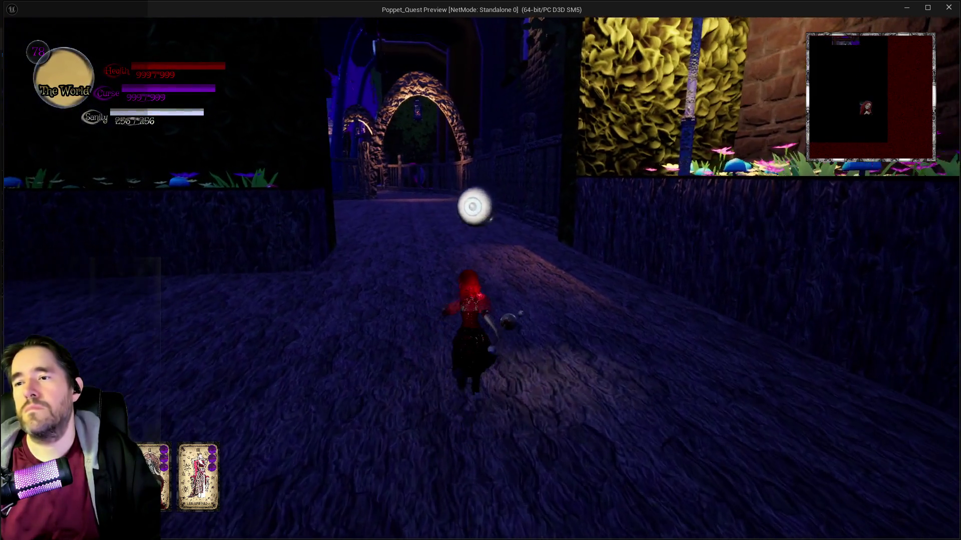
pyautogui.press('w')
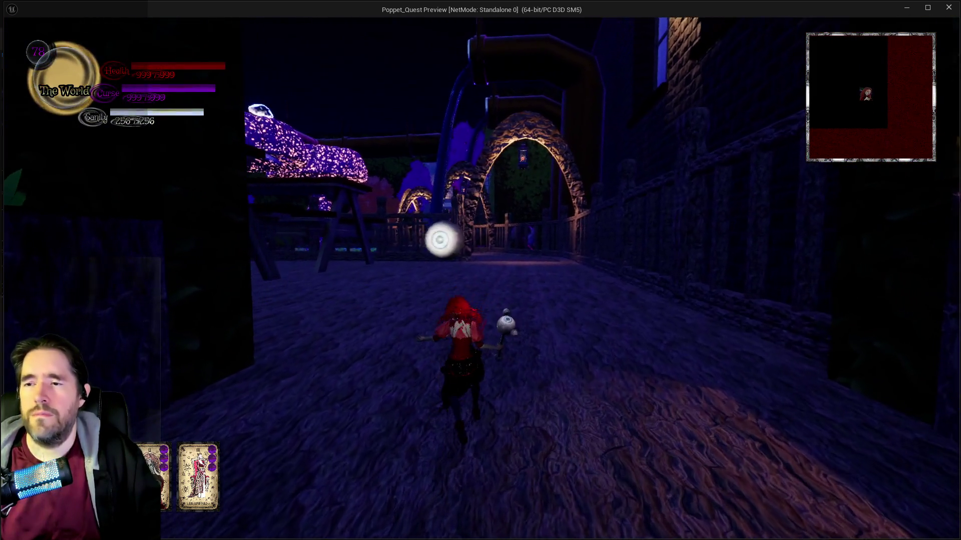
pyautogui.press('Escape')
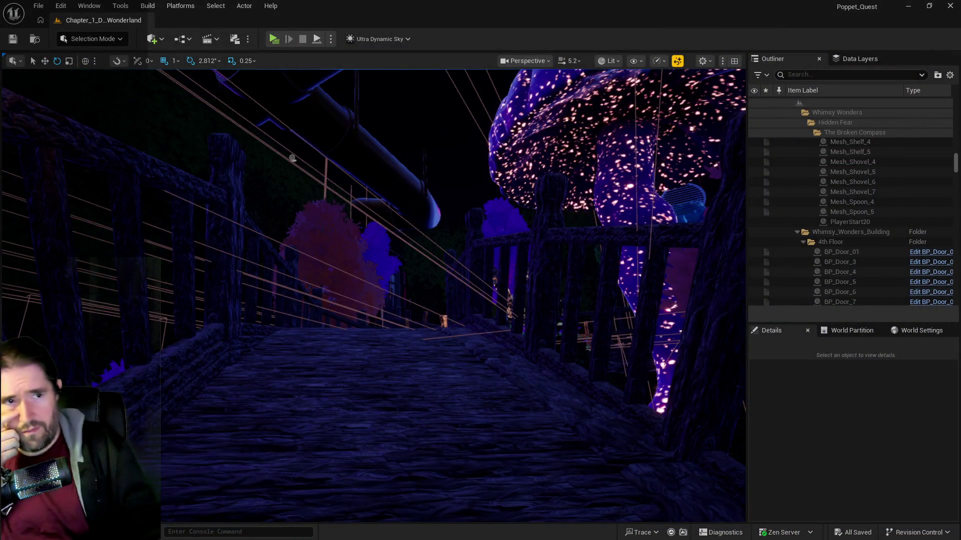
# - Rewire the first tarot event: Find Currently Active Tarot Widget Position first, then the Retriggerable Delay
pyautogui.doubleClick(662, 182)
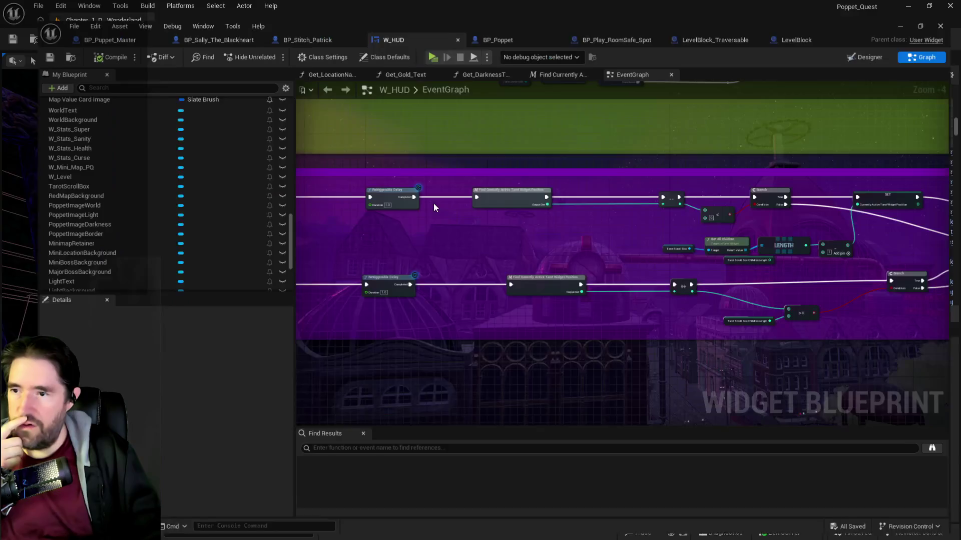
pyautogui.moveTo(495, 290); pyautogui.dragTo(363, 291)
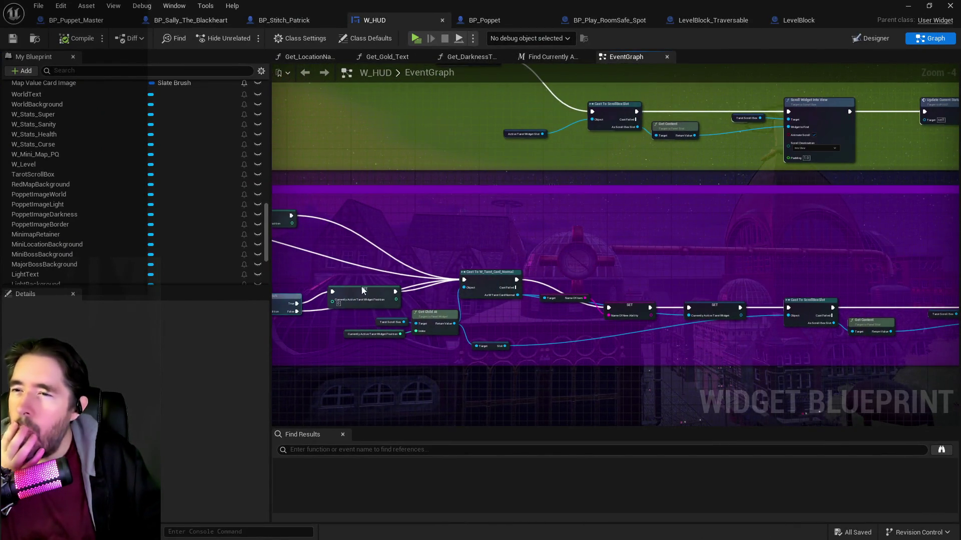
pyautogui.moveTo(517, 328)
pyautogui.mouseDown()
pyautogui.moveTo(304, 311)
pyautogui.moveTo(858, 306)
pyautogui.mouseUp()
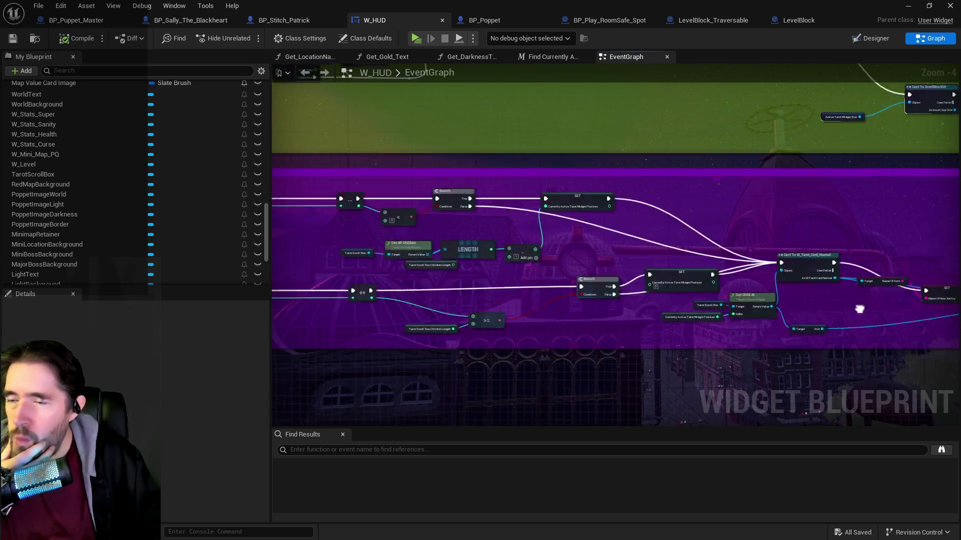
pyautogui.moveTo(473, 277); pyautogui.dragTo(432, 267)
pyautogui.scroll(3, 412, 240)
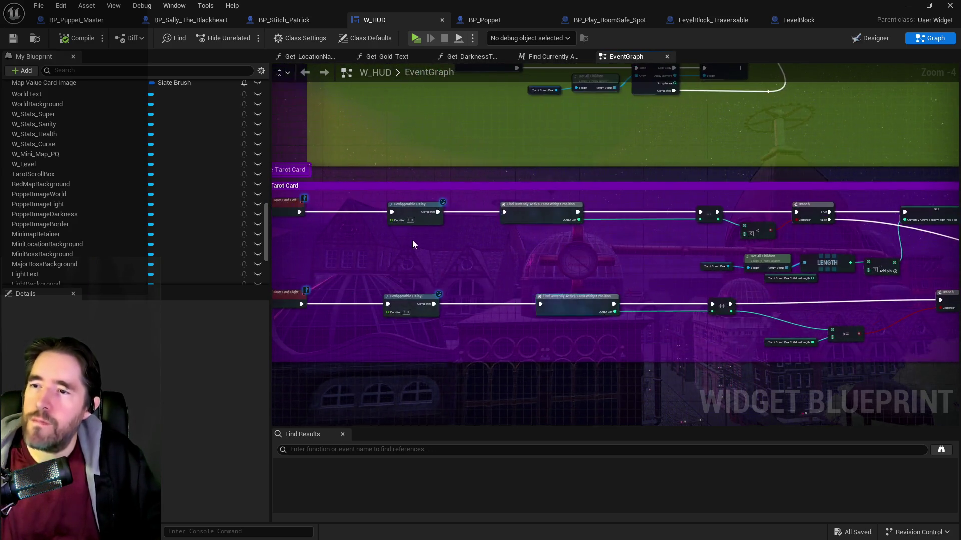
pyautogui.moveTo(415, 188)
pyautogui.mouseDown()
pyautogui.moveTo(777, 183)
pyautogui.moveTo(577, 224)
pyautogui.mouseUp()
pyautogui.moveTo(422, 210)
pyautogui.mouseDown()
pyautogui.moveTo(698, 169)
pyautogui.moveTo(801, 180)
pyautogui.mouseUp()
pyautogui.moveTo(616, 221); pyautogui.dragTo(379, 221)
pyautogui.moveTo(465, 224); pyautogui.dragTo(583, 211)
pyautogui.moveTo(760, 198); pyautogui.dragTo(760, 198)
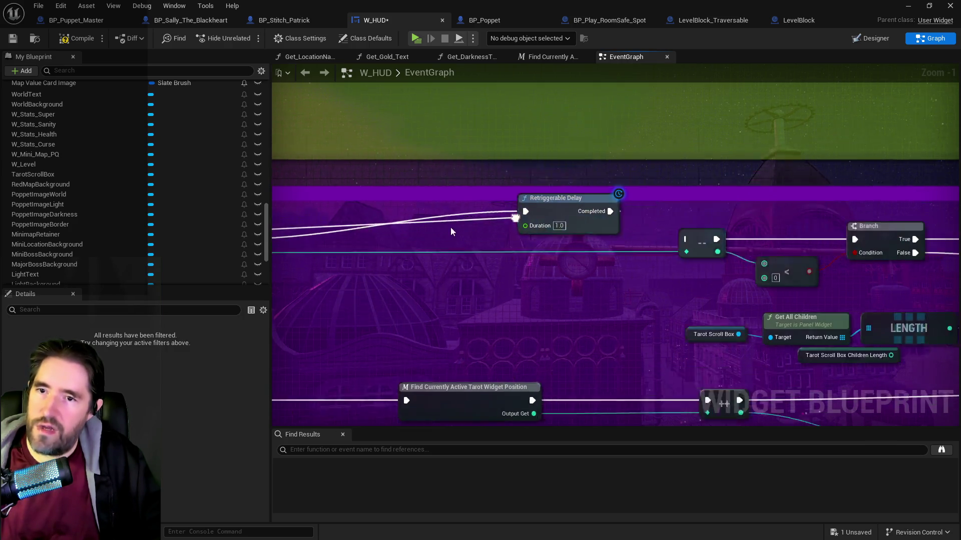
pyautogui.moveTo(556, 220); pyautogui.dragTo(634, 249)
pyautogui.moveTo(512, 220); pyautogui.dragTo(430, 228)
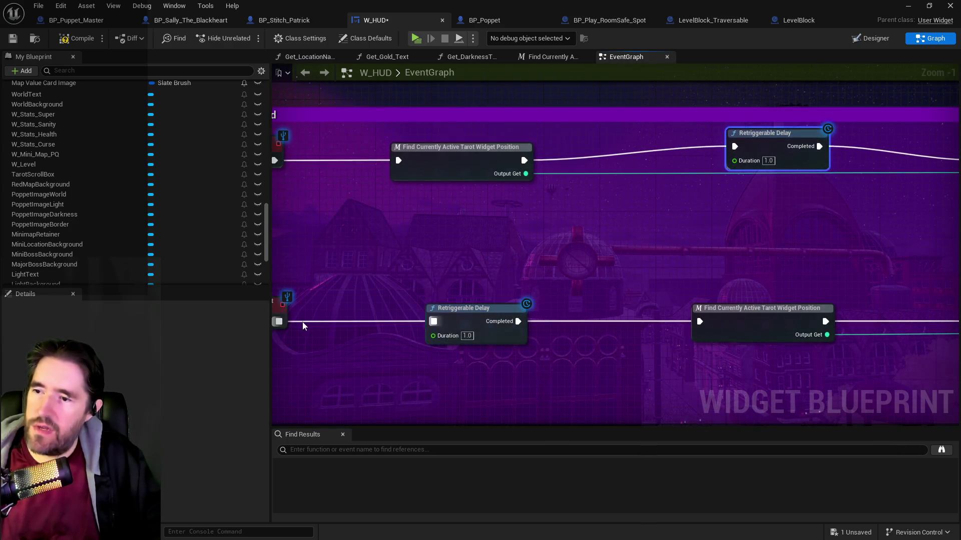
# - Rewire the second tarot event the same way, delay feeding the increment step, and save W_HUD
pyautogui.moveTo(278, 326); pyautogui.dragTo(700, 322)
pyautogui.moveTo(513, 308)
pyautogui.mouseDown()
pyautogui.moveTo(729, 224)
pyautogui.moveTo(778, 217)
pyautogui.mouseUp()
pyautogui.moveTo(710, 308); pyautogui.dragTo(526, 308)
pyautogui.moveTo(456, 322); pyautogui.dragTo(422, 317)
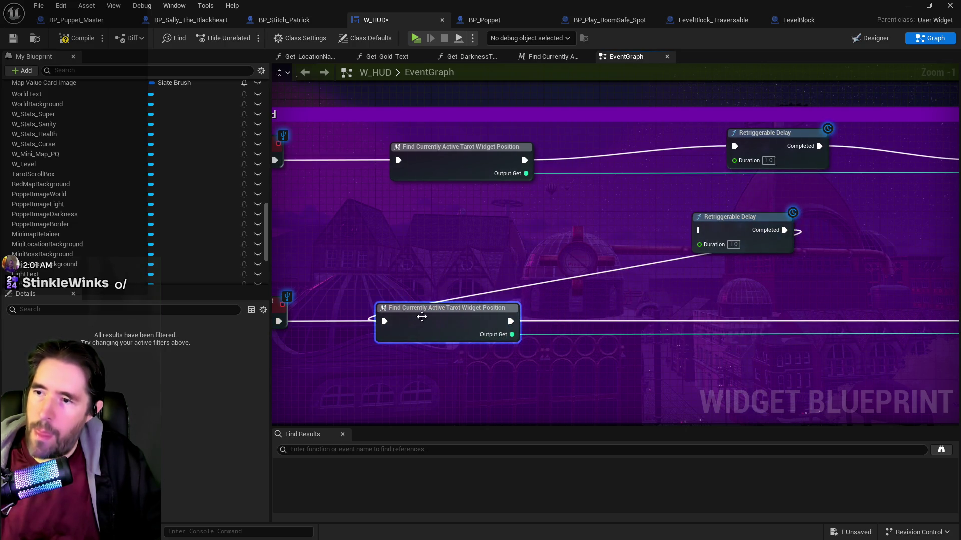
pyautogui.moveTo(732, 226); pyautogui.dragTo(780, 269)
pyautogui.moveTo(510, 321); pyautogui.dragTo(748, 272)
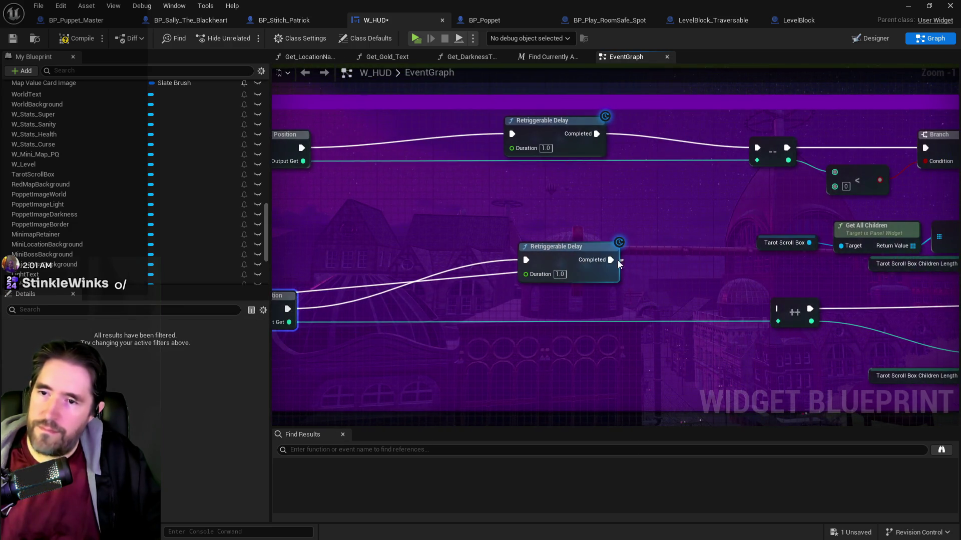
pyautogui.moveTo(611, 260); pyautogui.dragTo(681, 291)
pyautogui.moveTo(778, 313); pyautogui.dragTo(778, 310)
pyautogui.moveTo(575, 249); pyautogui.dragTo(568, 270)
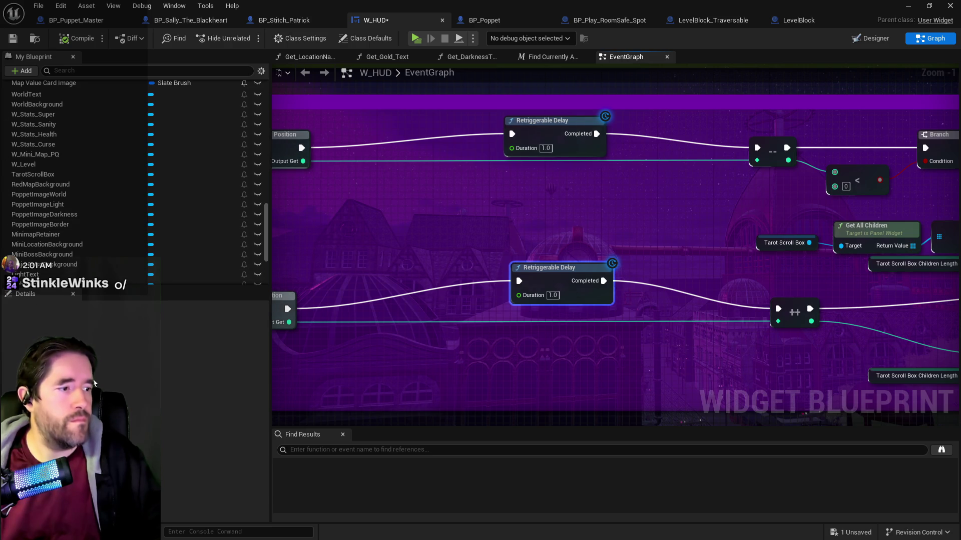
pyautogui.click(13, 39)
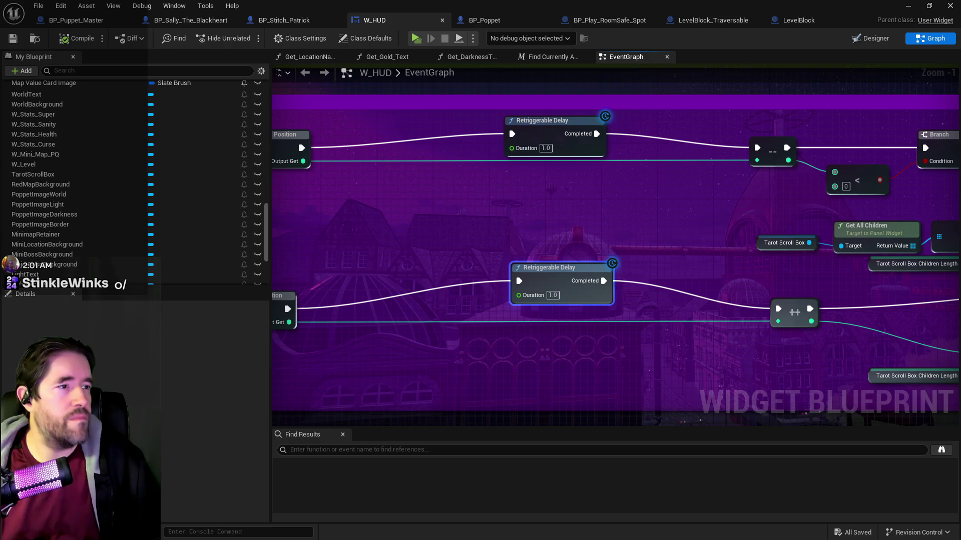
# - Switch from the W_HUD editor back to the level editor window
pyautogui.hotkey('alt', 'Tab')
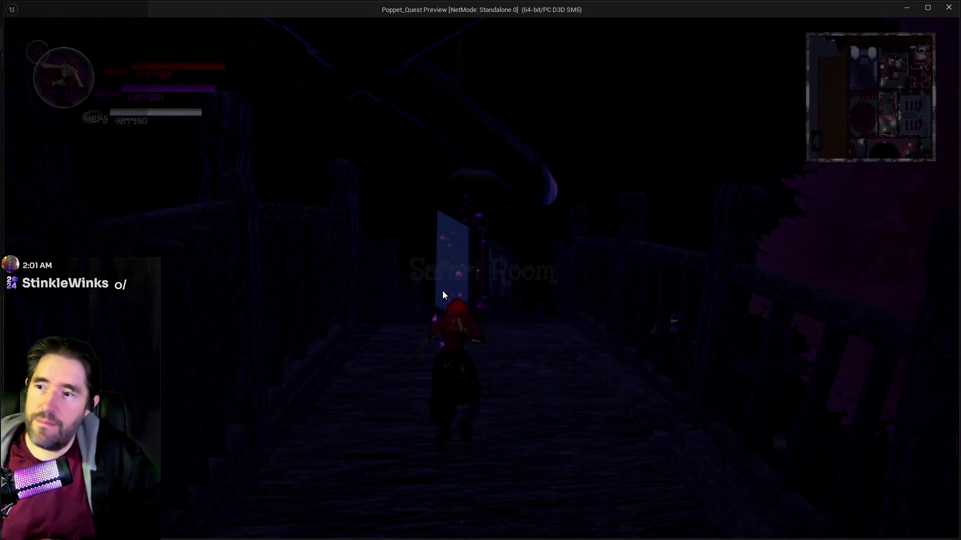
# - Run along the bridges in the preview, opening and closing the tarot card menu with Tab
pyautogui.press('q')
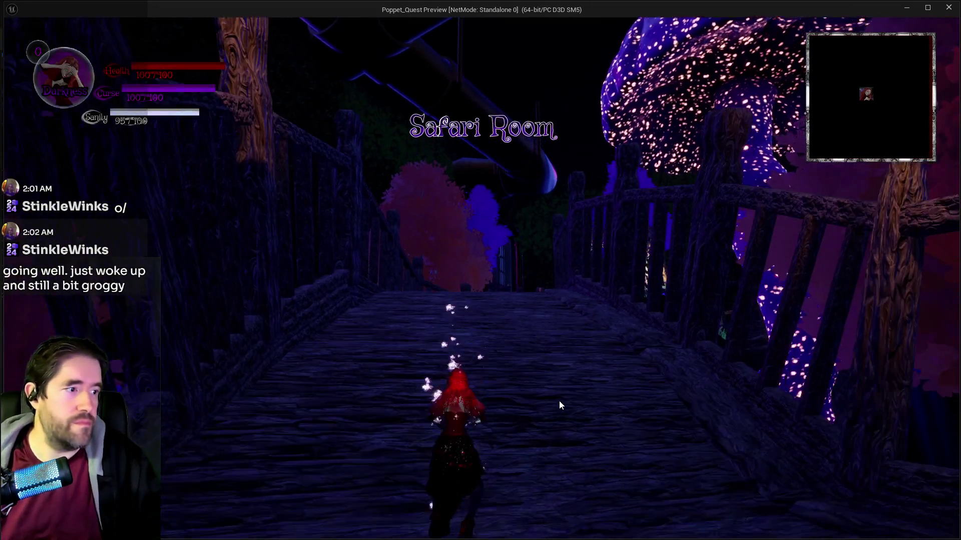
pyautogui.press('w')
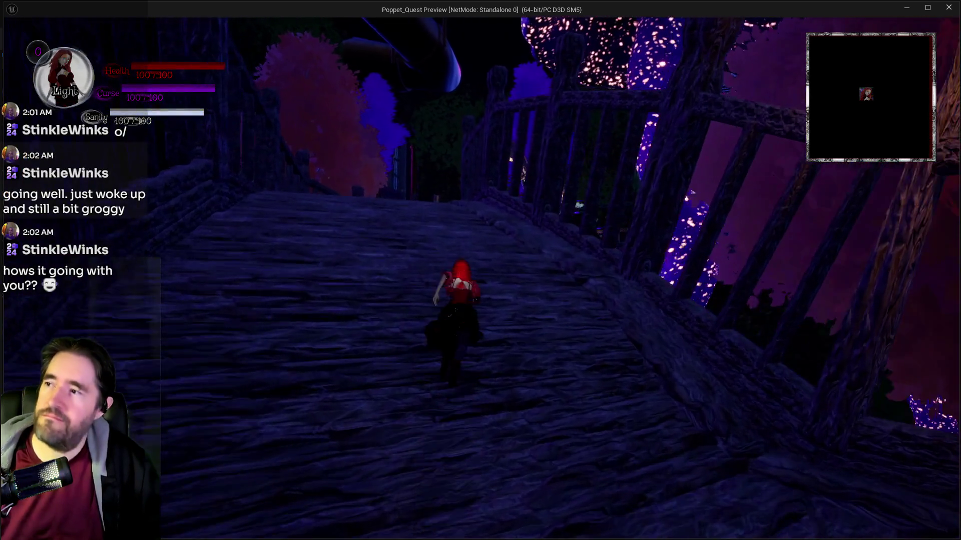
pyautogui.press('Tab')
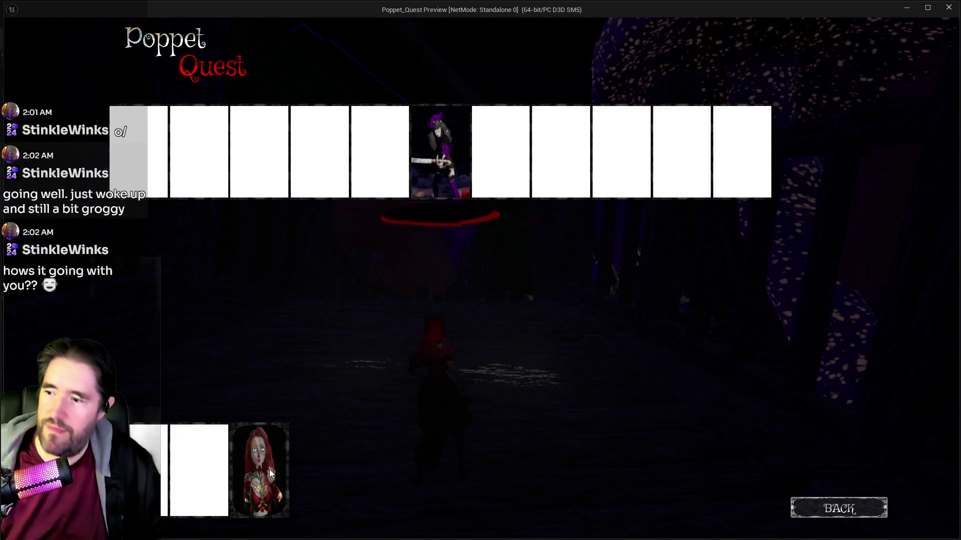
pyautogui.press('Tab')
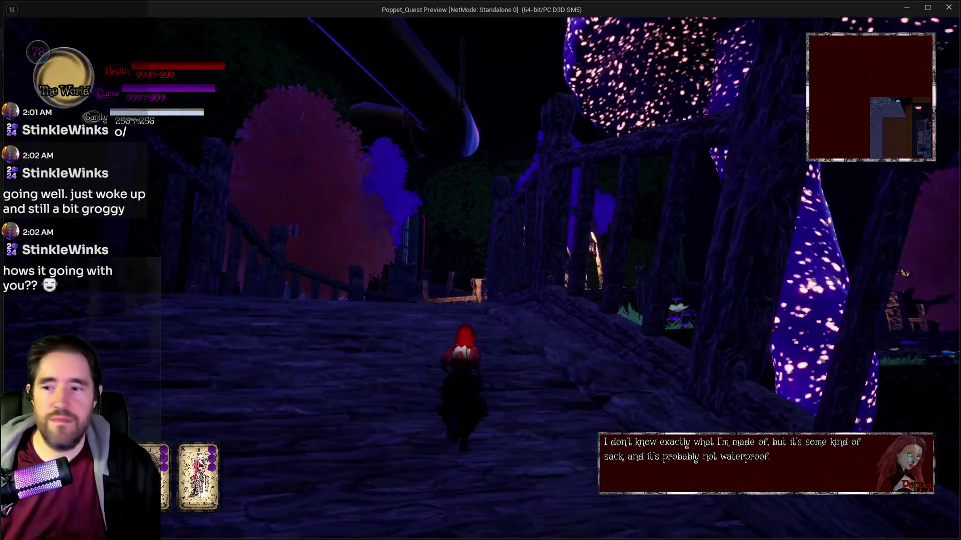
pyautogui.press('w')
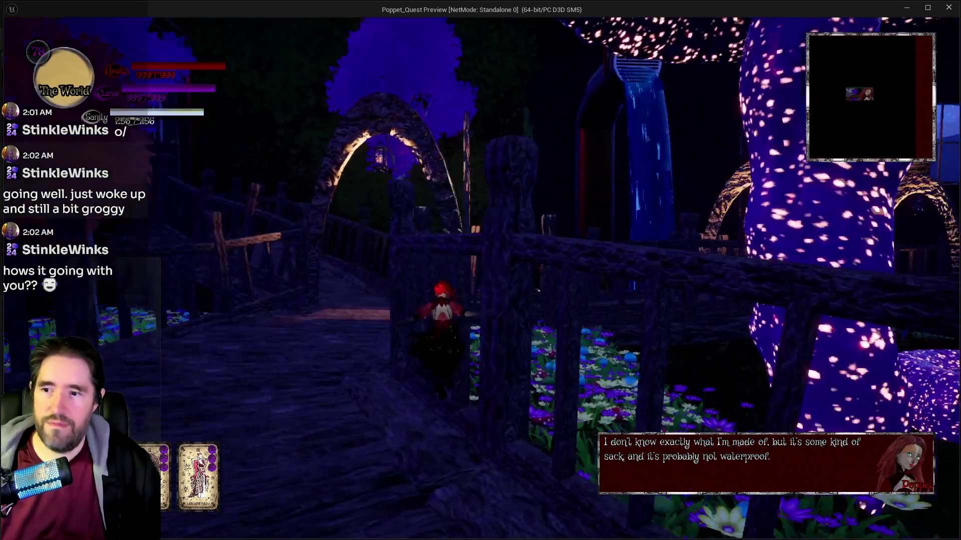
pyautogui.press('w')
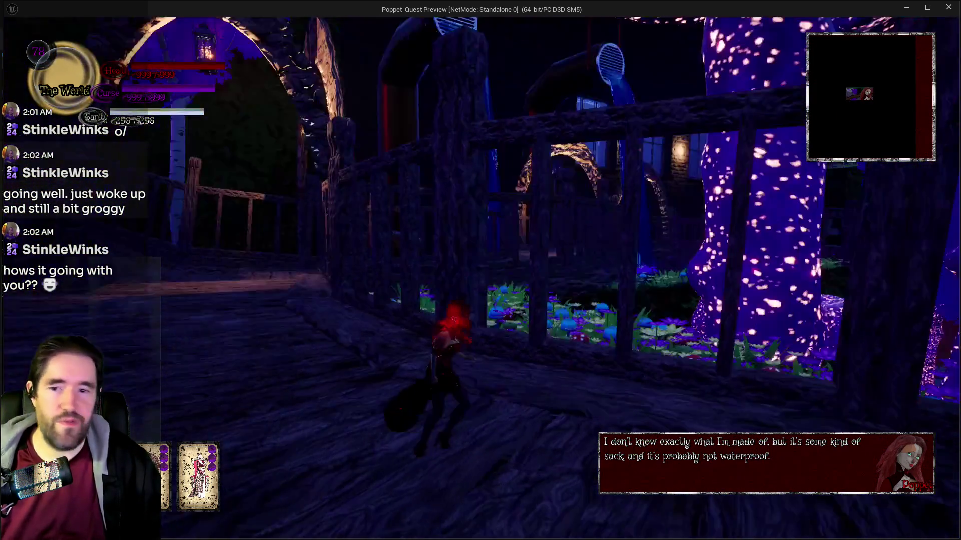
pyautogui.press('w')
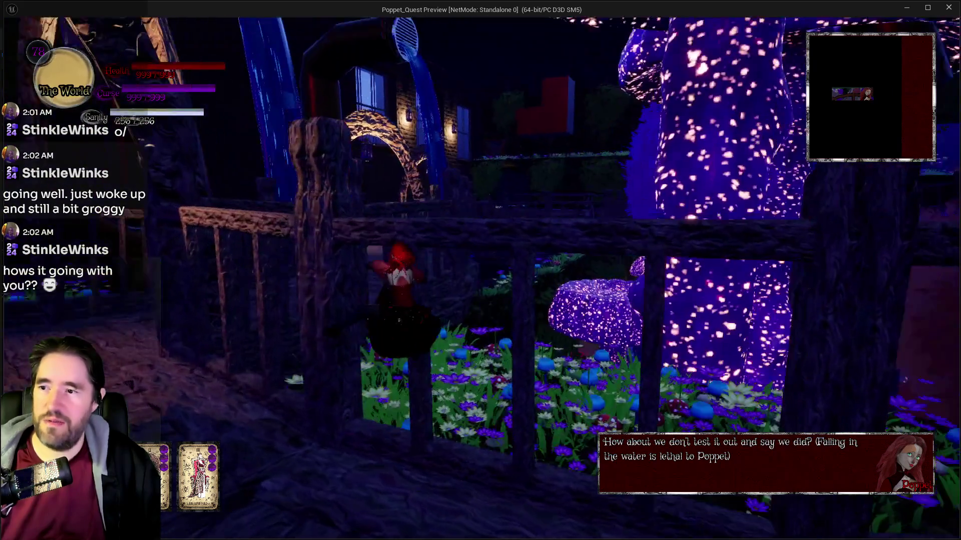
pyautogui.press('w')
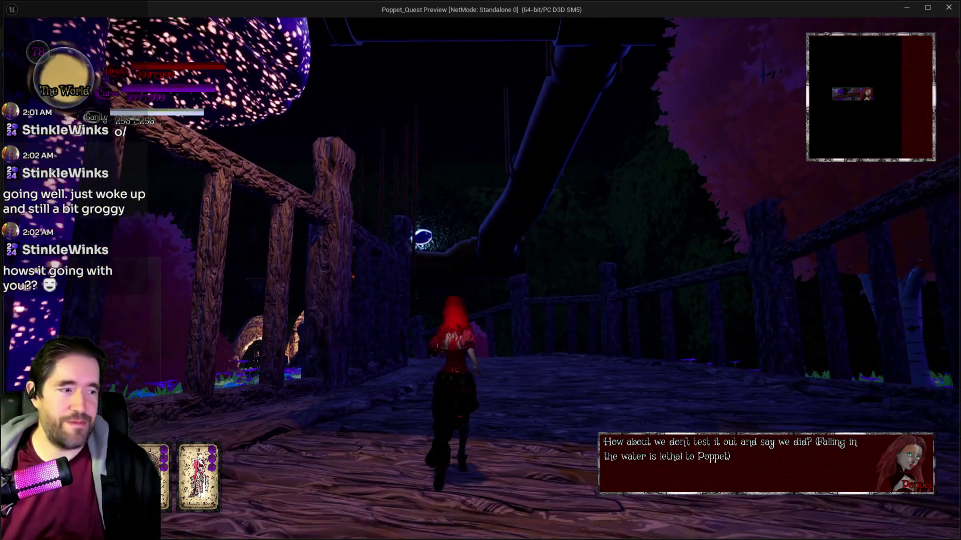
pyautogui.press('w')
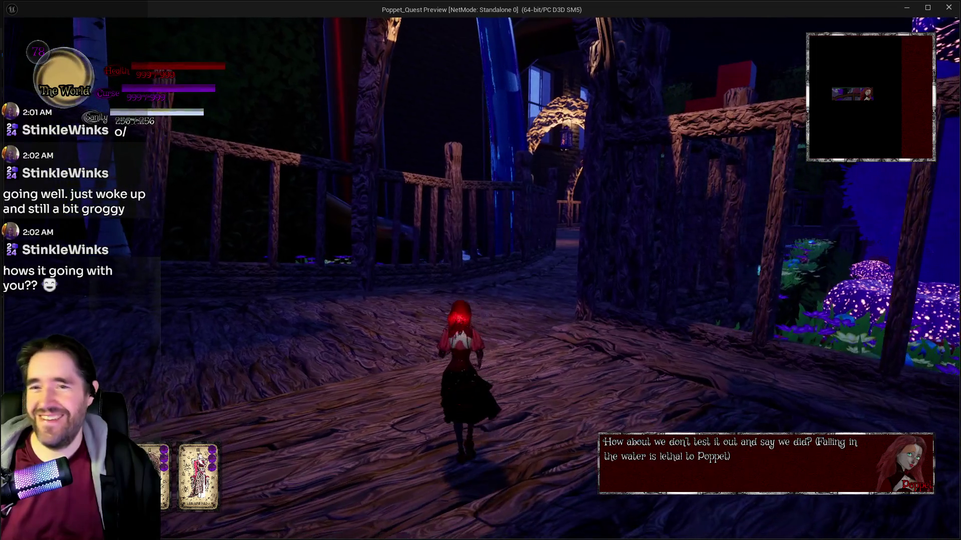
pyautogui.press('w')
pyautogui.press('w')
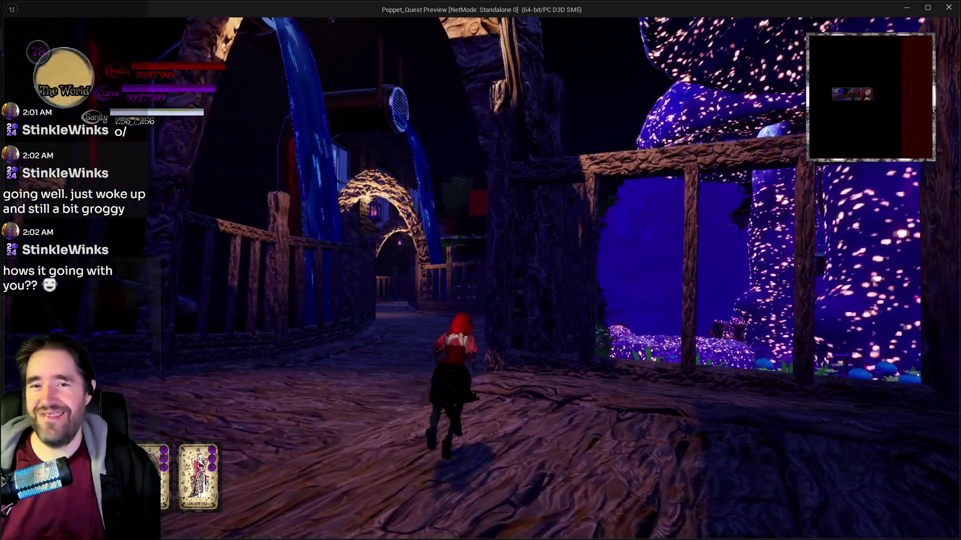
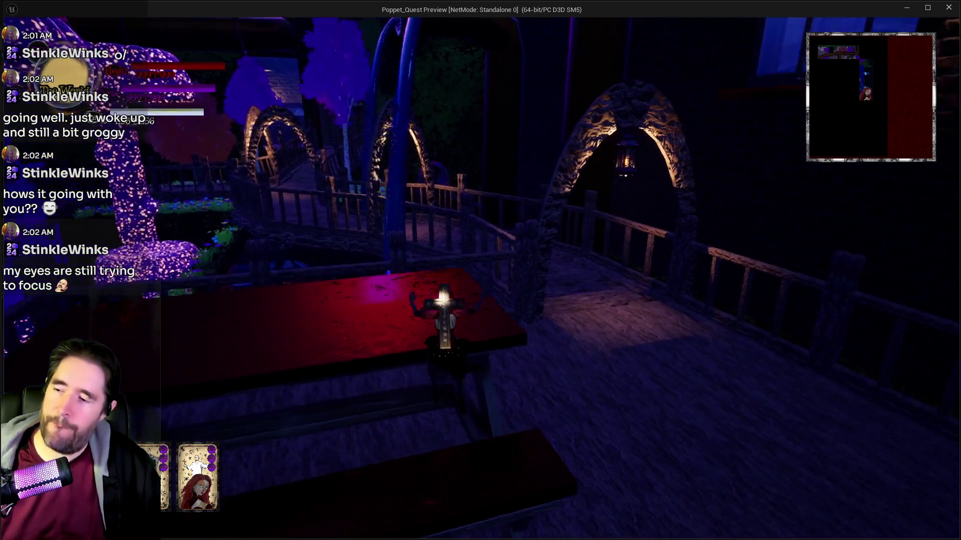
# - Stop the standalone preview and maximize the W_HUD blueprint window
pyautogui.press('Escape')
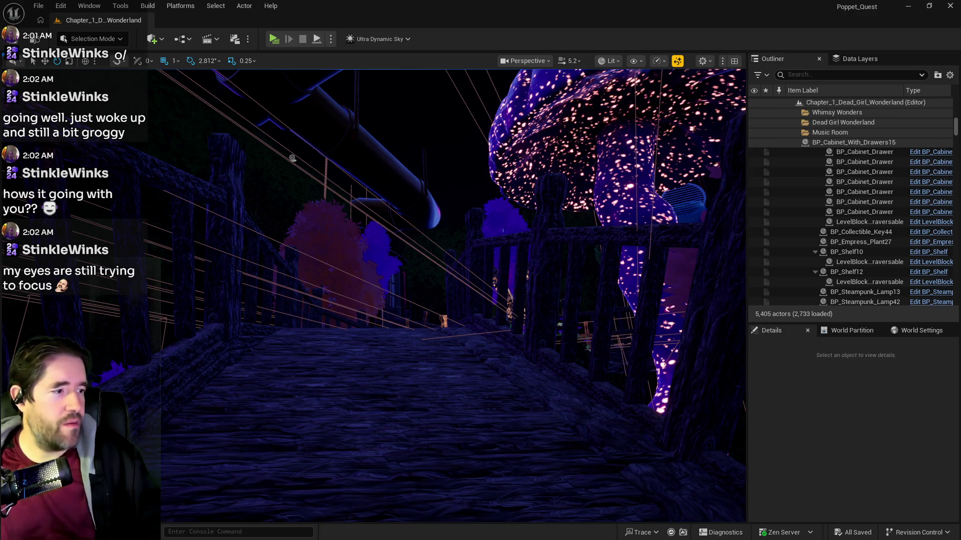
pyautogui.moveTo(683, 179)
pyautogui.mouseDown()
pyautogui.moveTo(914, 204)
pyautogui.moveTo(576, 211)
pyautogui.moveTo(521, 247)
pyautogui.moveTo(439, 221)
pyautogui.moveTo(630, 265)
pyautogui.mouseUp()
pyautogui.doubleClick(576, 211)
pyautogui.scroll(-2, 582, 226)
pyautogui.scroll(1, 630, 265)
# - Pan the EventGraph across the Scroll Widget Into View logic to the Retriggerable Delay
pyautogui.moveTo(677, 316); pyautogui.dragTo(495, 315)
pyautogui.scroll(1, 640, 341)
pyautogui.moveTo(621, 337); pyautogui.dragTo(553, 337)
pyautogui.moveTo(750, 322); pyautogui.dragTo(560, 322)
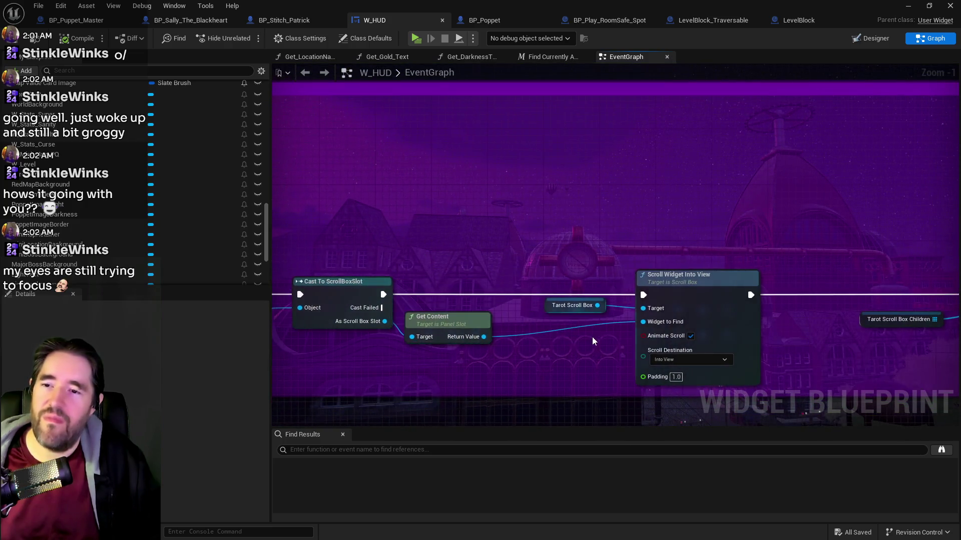
pyautogui.moveTo(775, 333); pyautogui.dragTo(576, 308)
pyautogui.moveTo(745, 286)
pyautogui.mouseDown()
pyautogui.moveTo(589, 286)
pyautogui.moveTo(815, 321)
pyautogui.mouseUp()
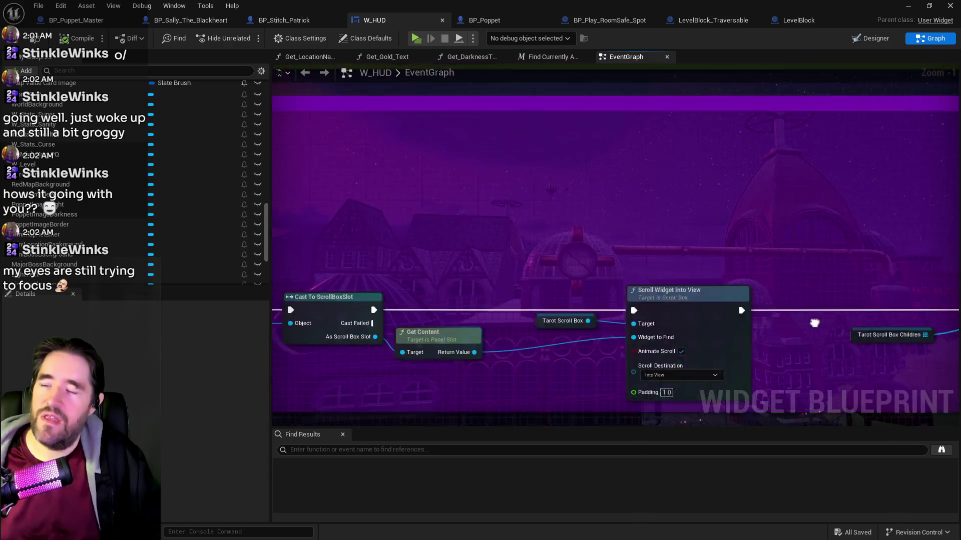
pyautogui.scroll(-4, 731, 302)
pyautogui.moveTo(731, 303); pyautogui.dragTo(931, 335)
pyautogui.scroll(3, 931, 336)
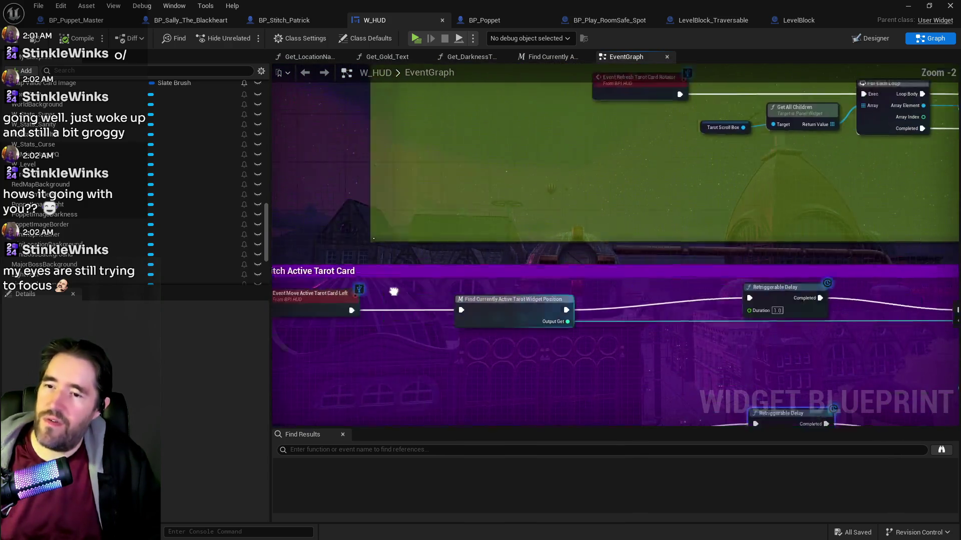
# - Wire the widget position node directly to the reroute node and delete the Retriggerable Delay
pyautogui.moveTo(309, 301); pyautogui.dragTo(609, 300)
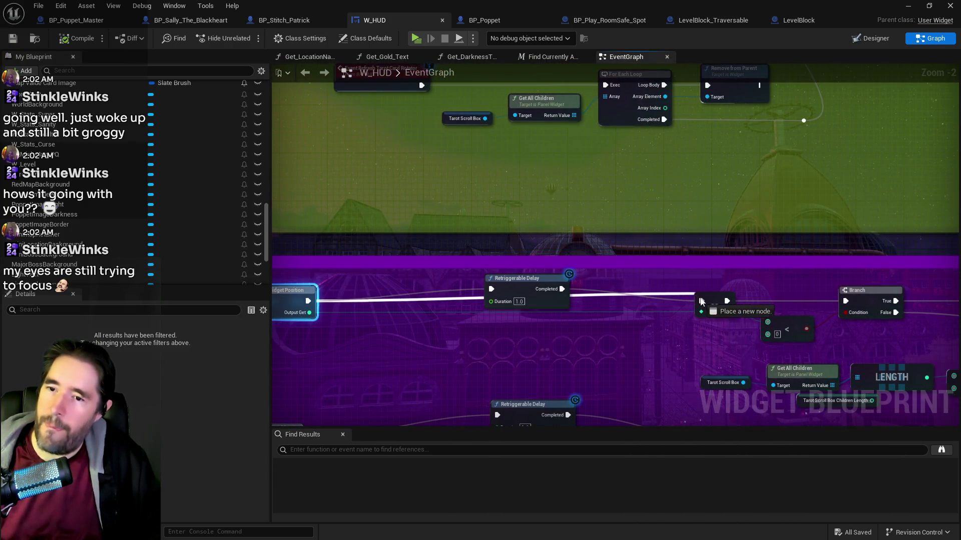
pyautogui.moveTo(701, 301); pyautogui.dragTo(701, 300)
pyautogui.click(516, 278)
pyautogui.press('Delete')
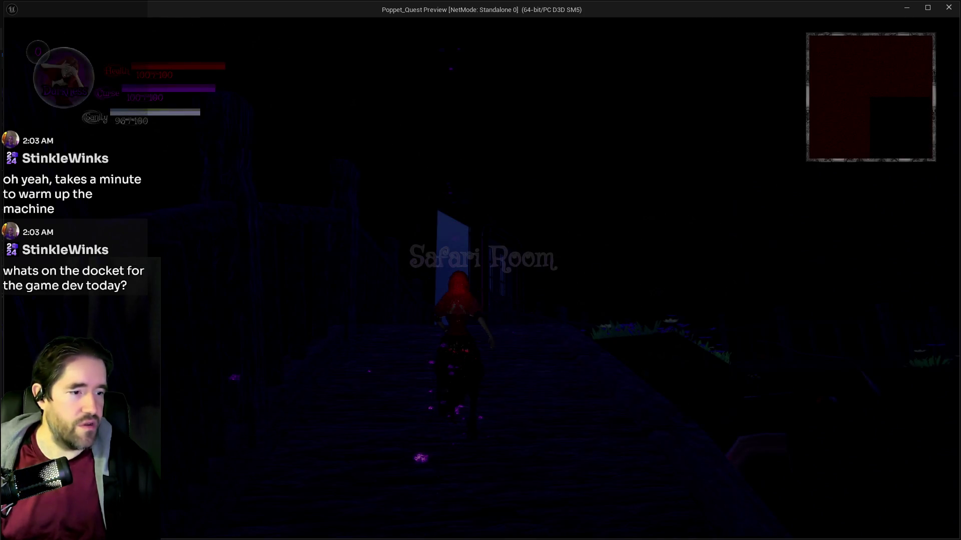
# - Run Poppet through the doorway, across bridges and lantern archways into the courtyard
pyautogui.press('w')
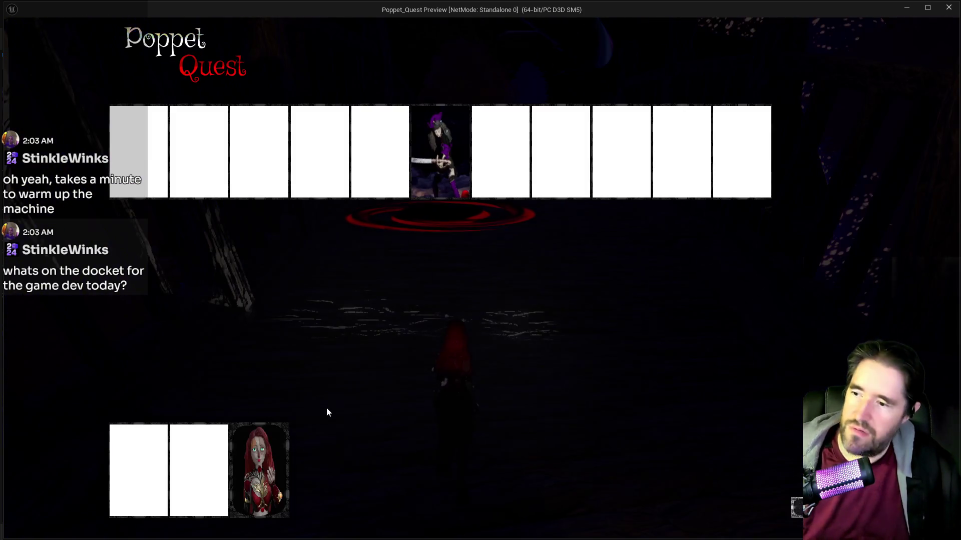
pyautogui.press('w')
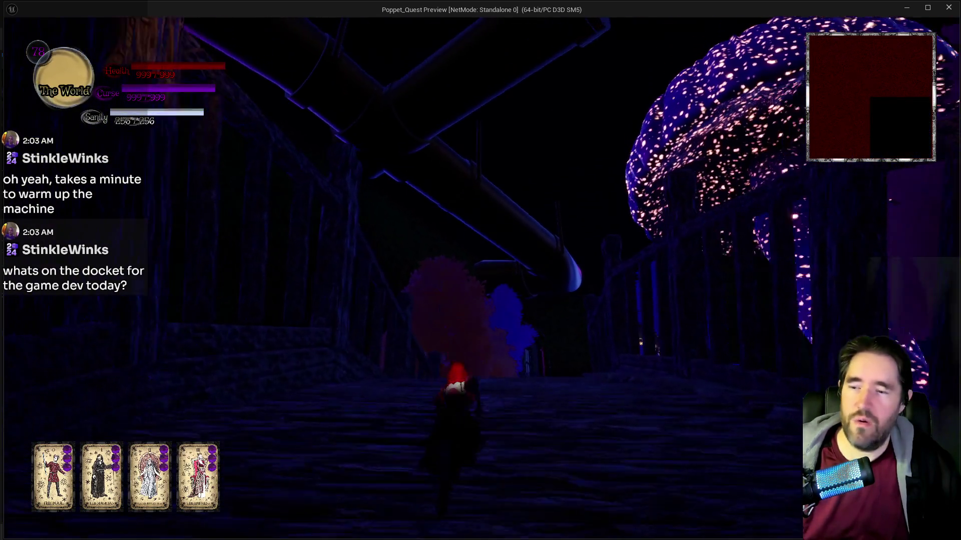
pyautogui.press('w')
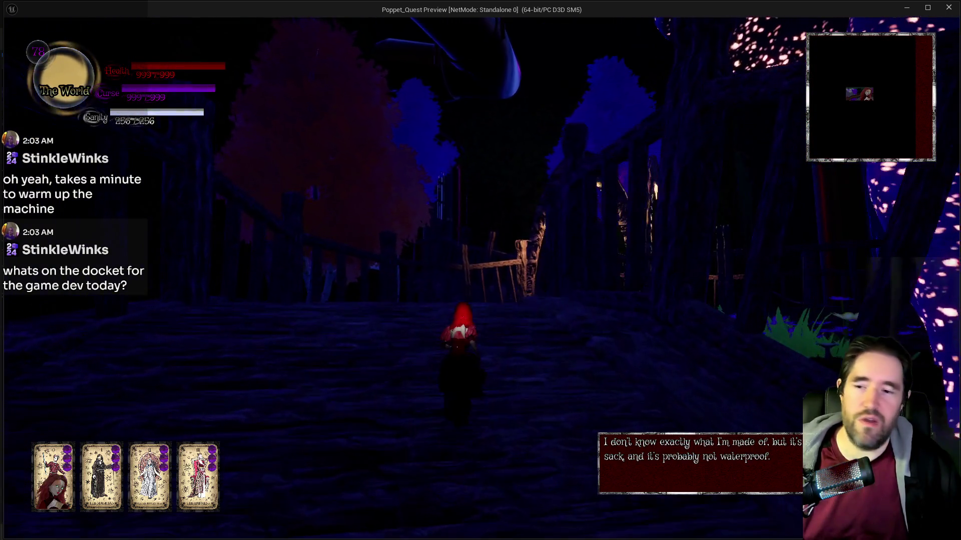
pyautogui.press('w')
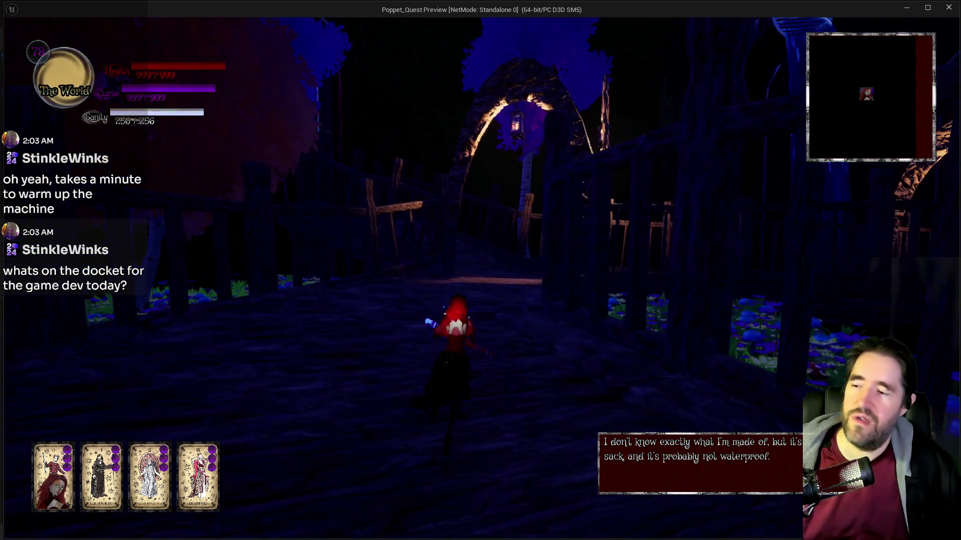
pyautogui.press('w')
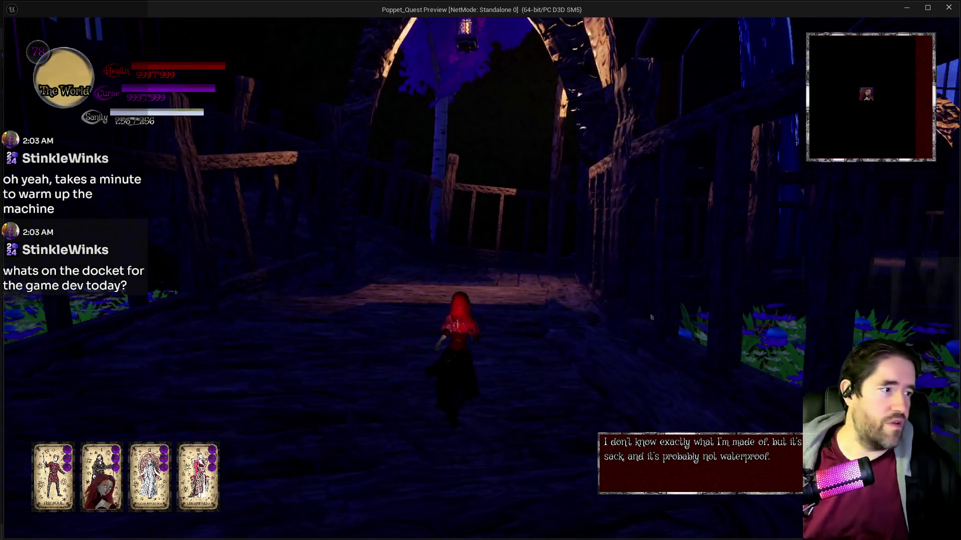
pyautogui.press('w')
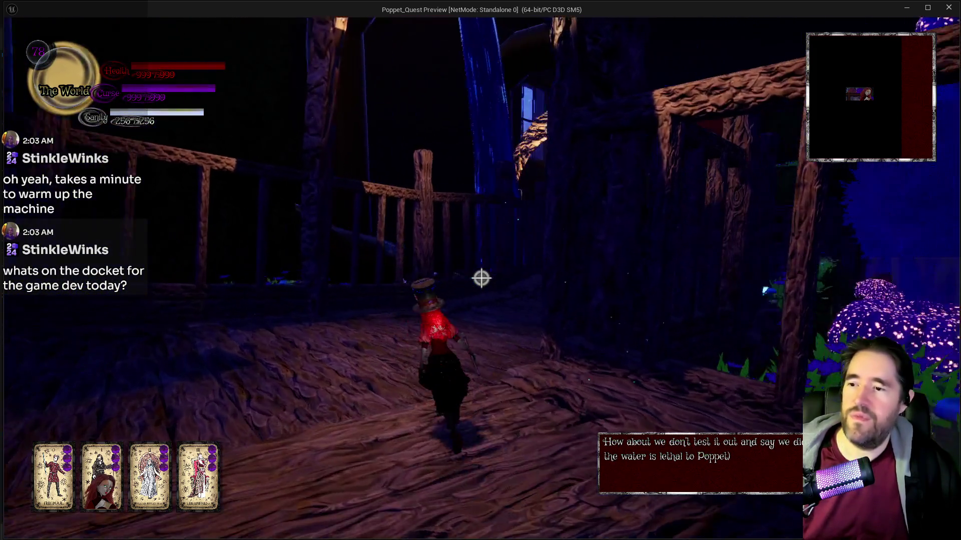
pyautogui.press('w')
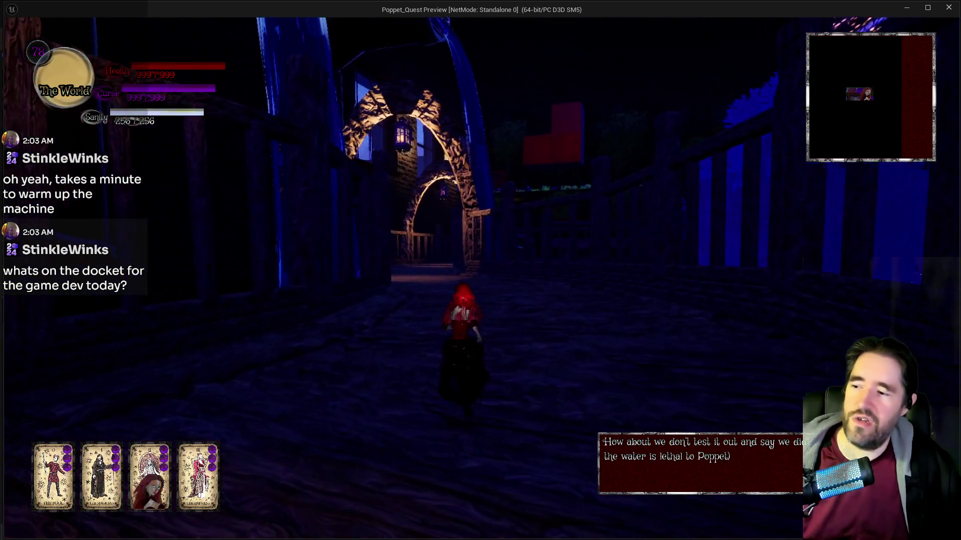
pyautogui.press('w')
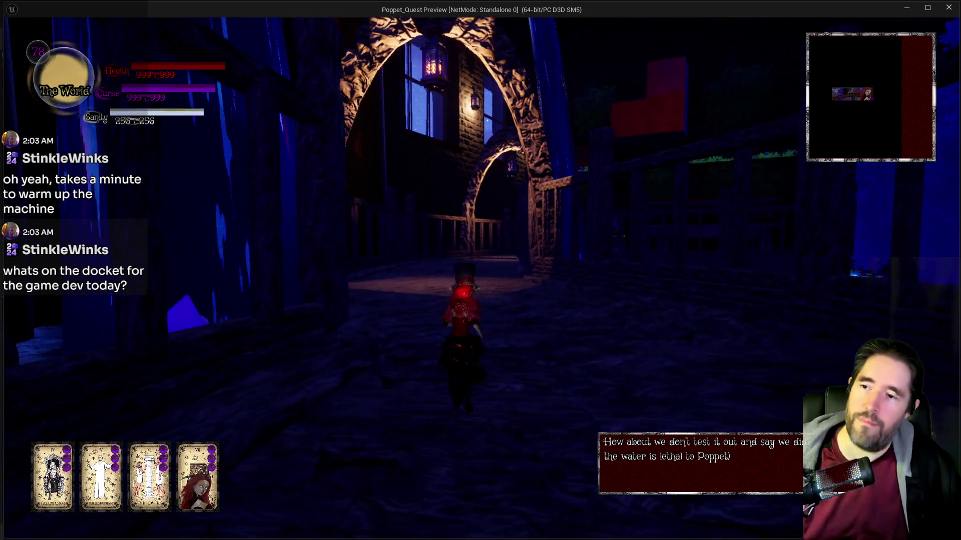
pyautogui.press('w')
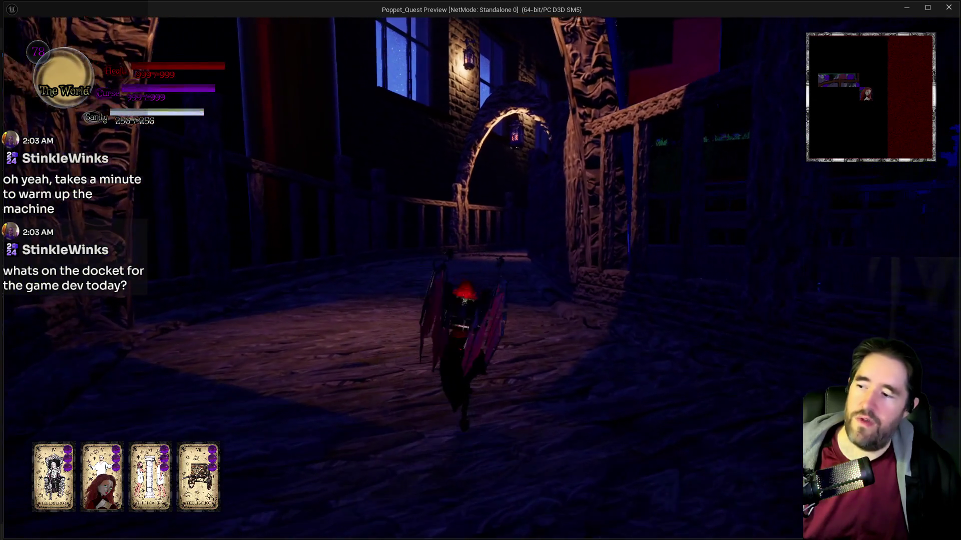
pyautogui.press('w')
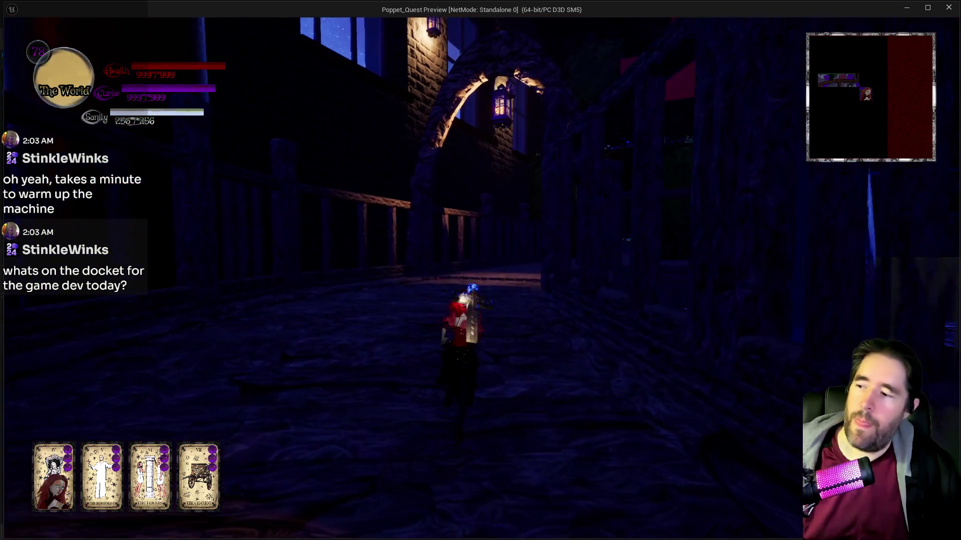
pyautogui.press('w')
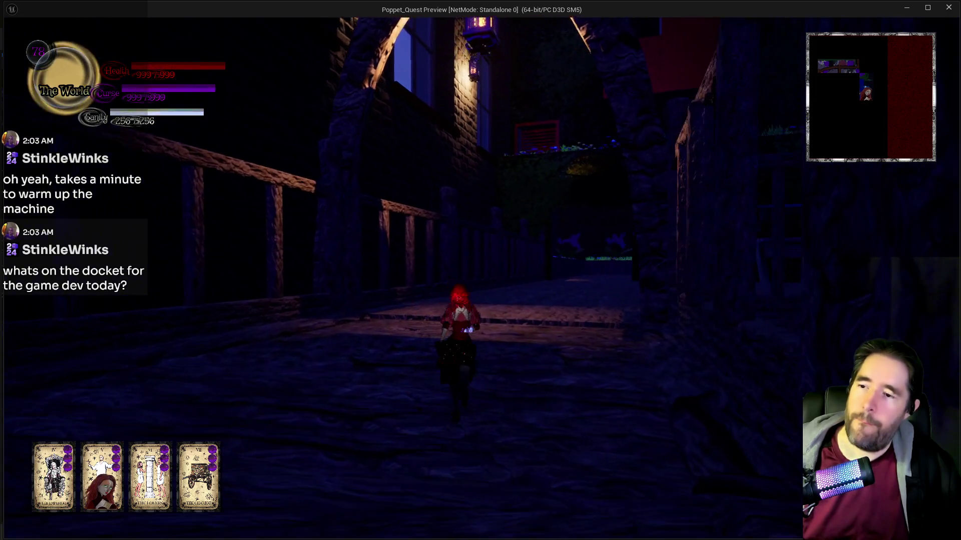
pyautogui.press('w')
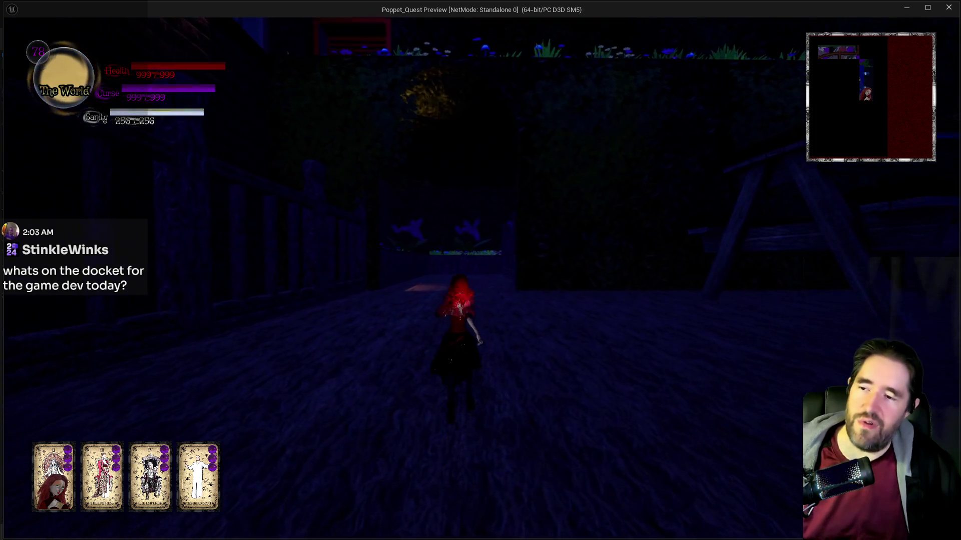
# - Run along the railed walkway and bridge toward the blue tree, then stop playing
pyautogui.press('w')
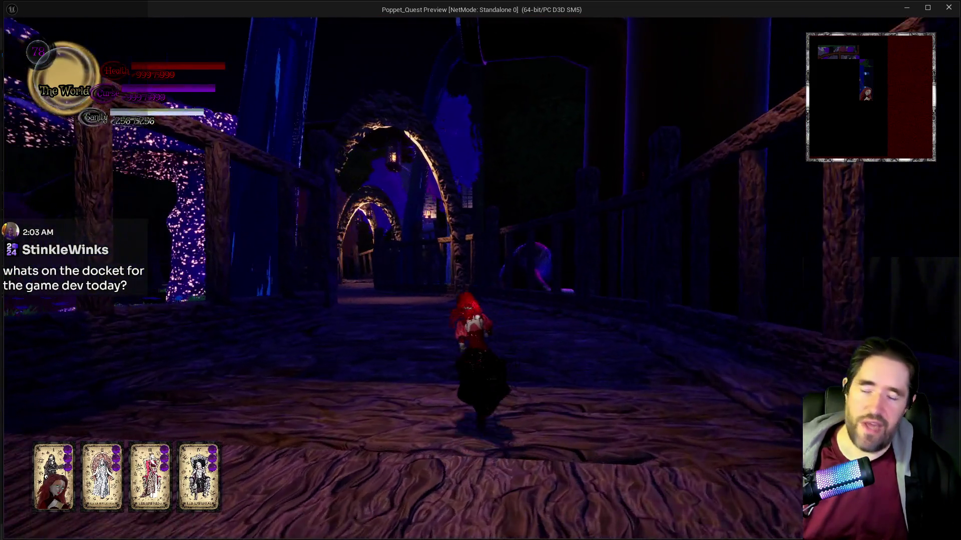
pyautogui.press('w')
pyautogui.press('w')
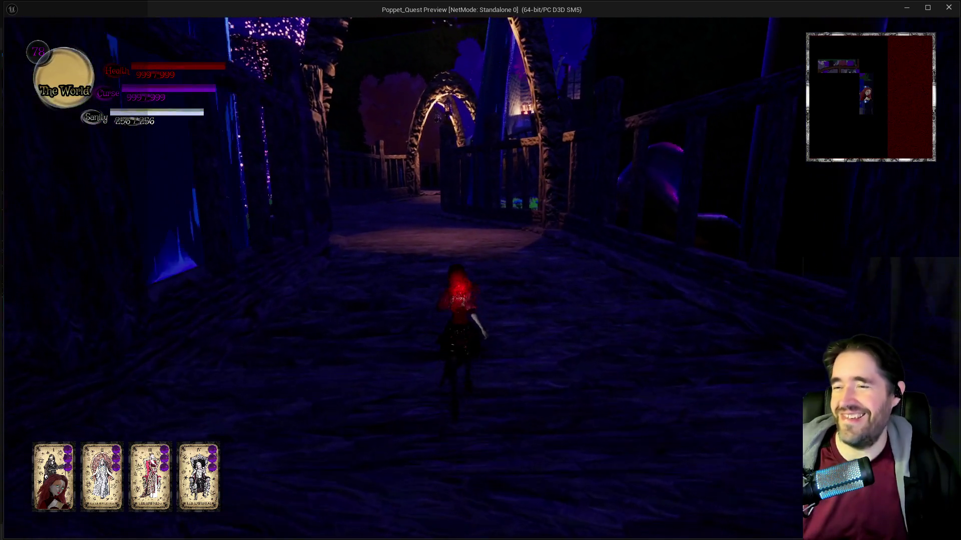
pyautogui.press('w')
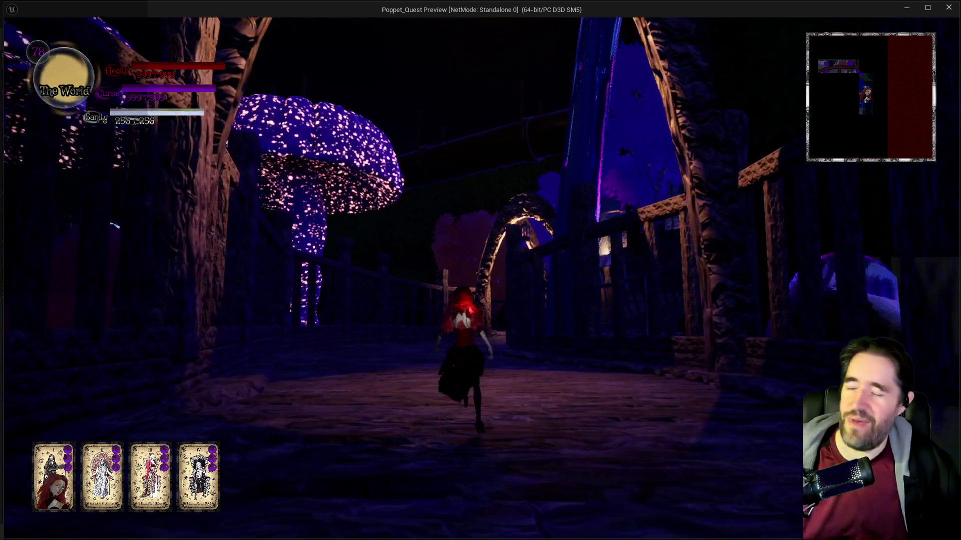
pyautogui.press('w')
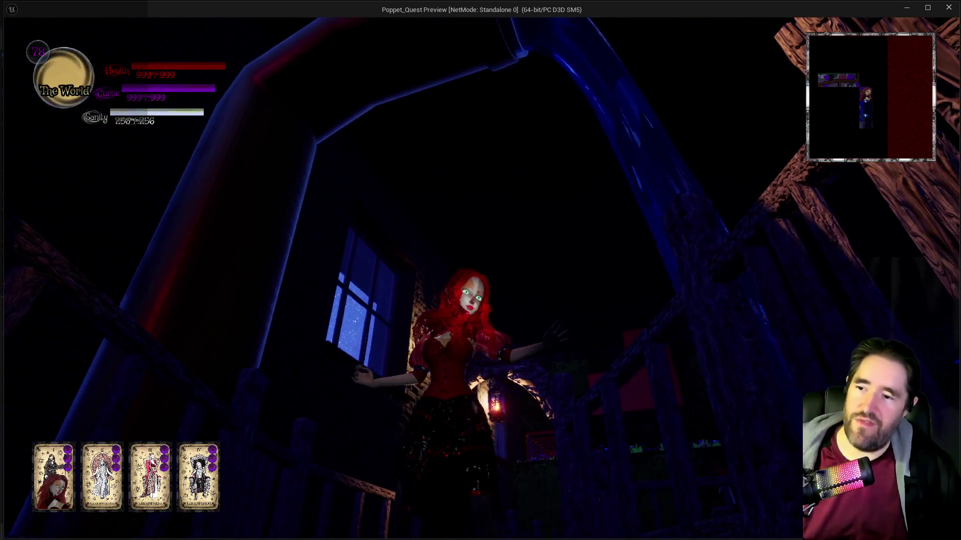
pyautogui.press('w')
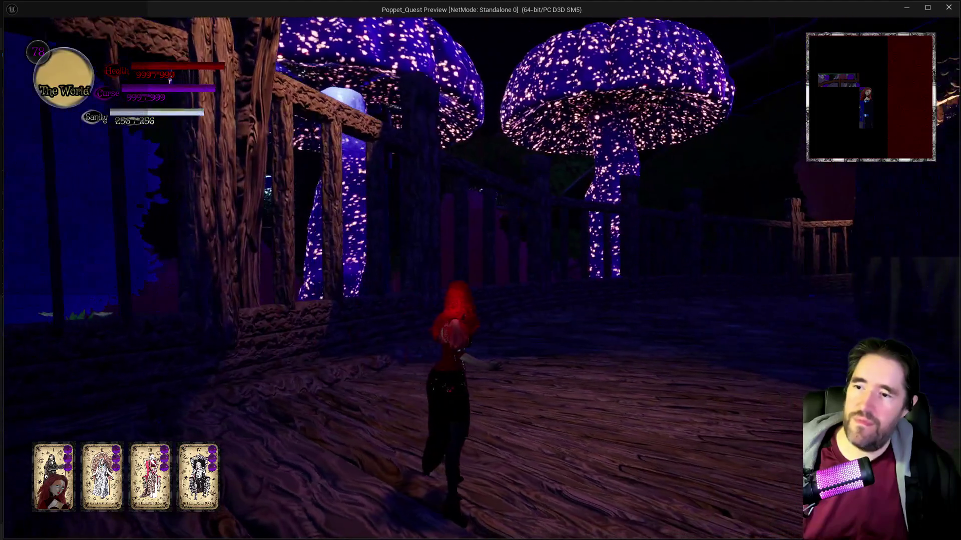
pyautogui.press('w')
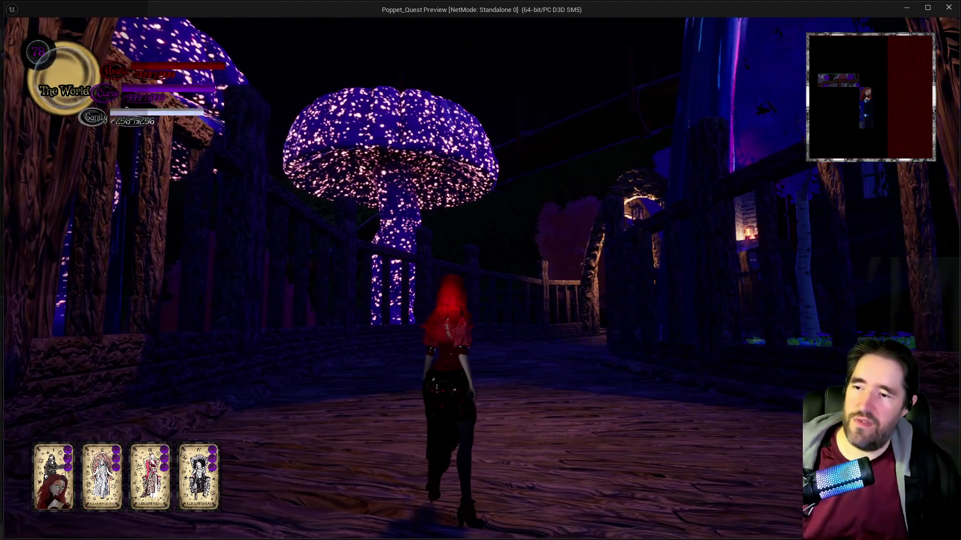
pyautogui.press('w')
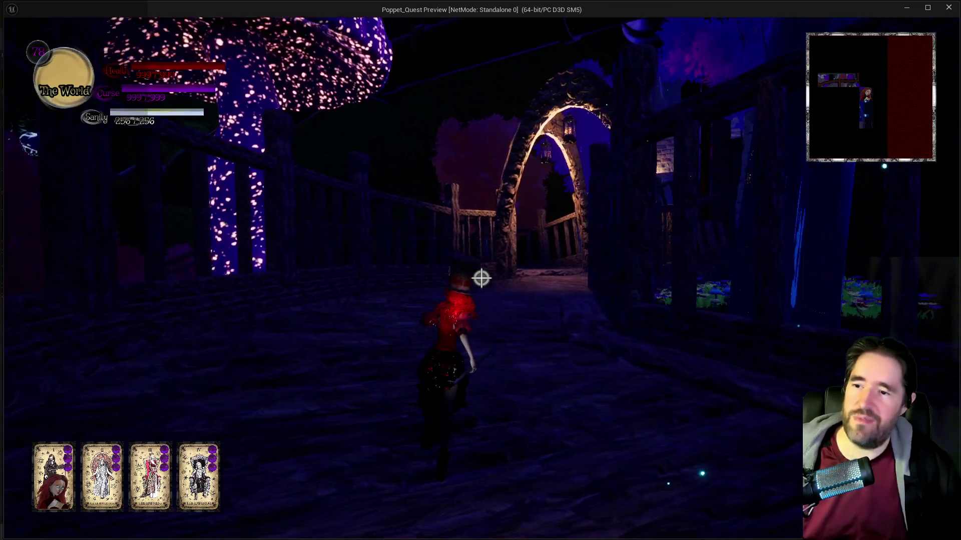
pyautogui.press('w')
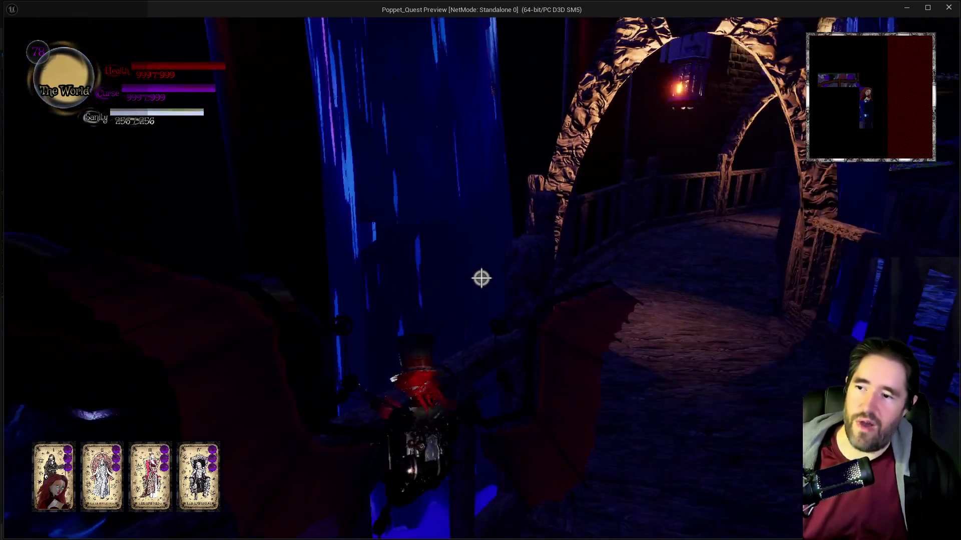
pyautogui.press('Escape')
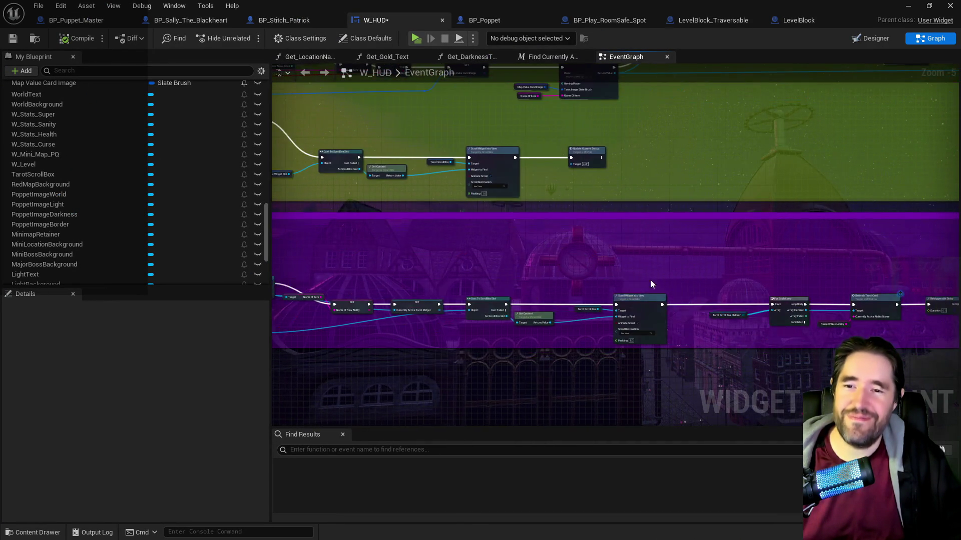
# - Save the W_HUD widget blueprint and launch a fresh play-test with Play
pyautogui.scroll(5, 572, 270)
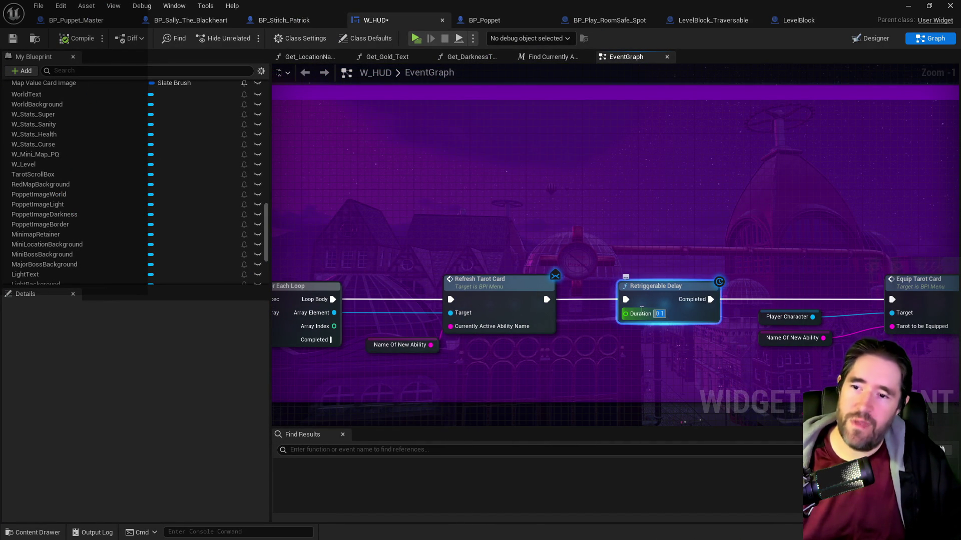
pyautogui.scroll(-2, 350, 236)
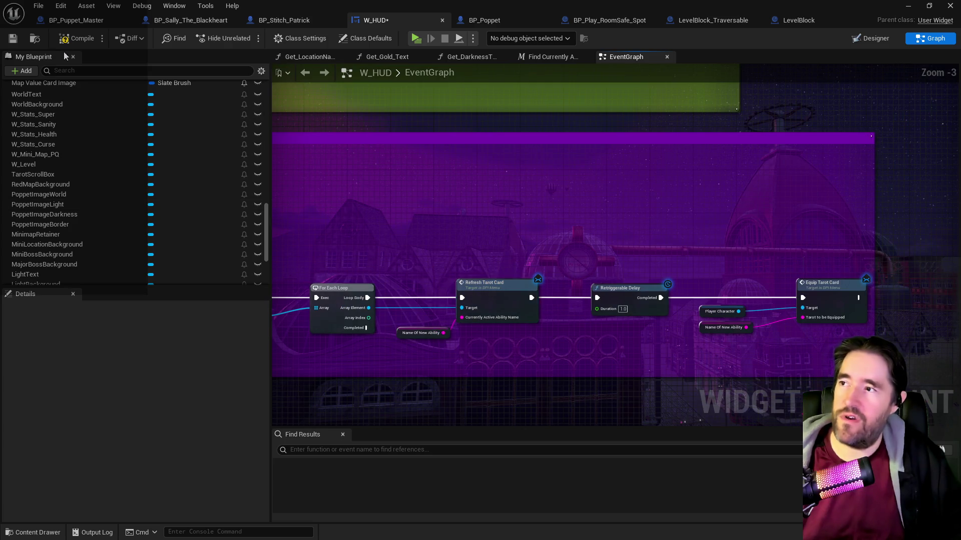
pyautogui.click(20, 40)
pyautogui.click(415, 41)
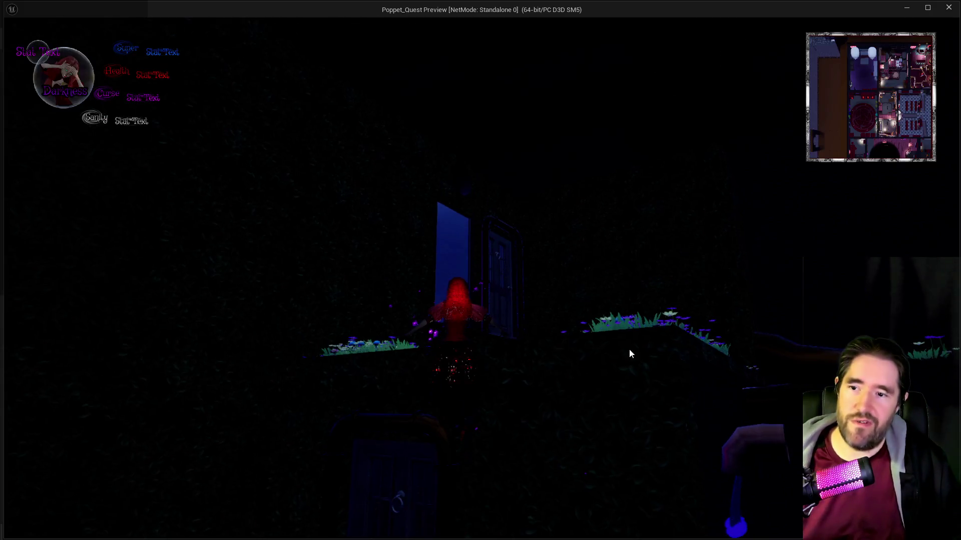
# - Run Poppet across the bridge and through the arch onto the next walkway
pyautogui.press('w')
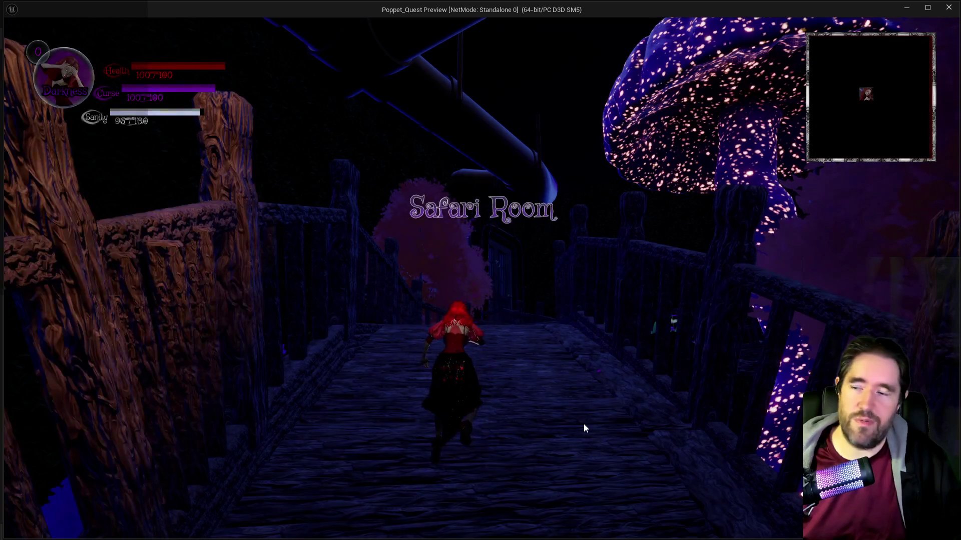
pyautogui.click(581, 430)
pyautogui.press('w')
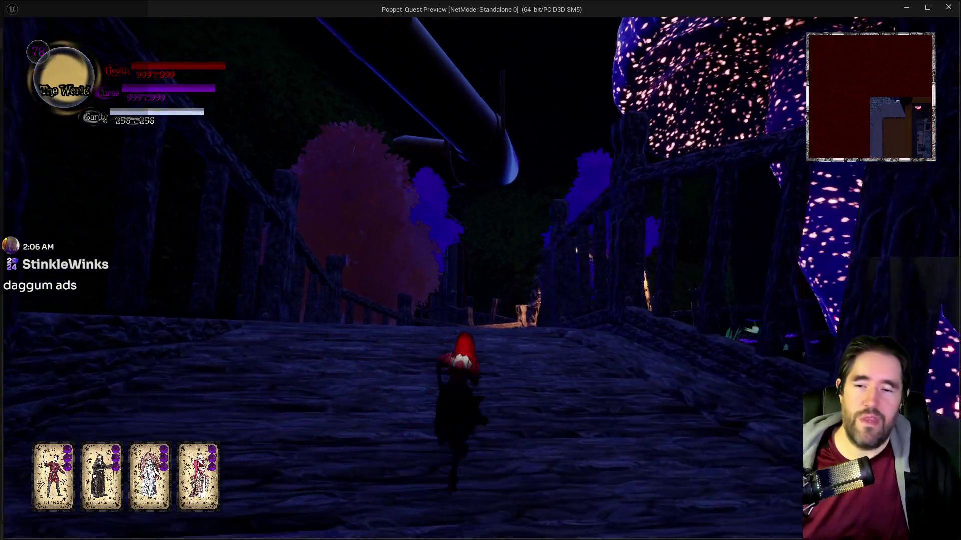
pyautogui.press('w')
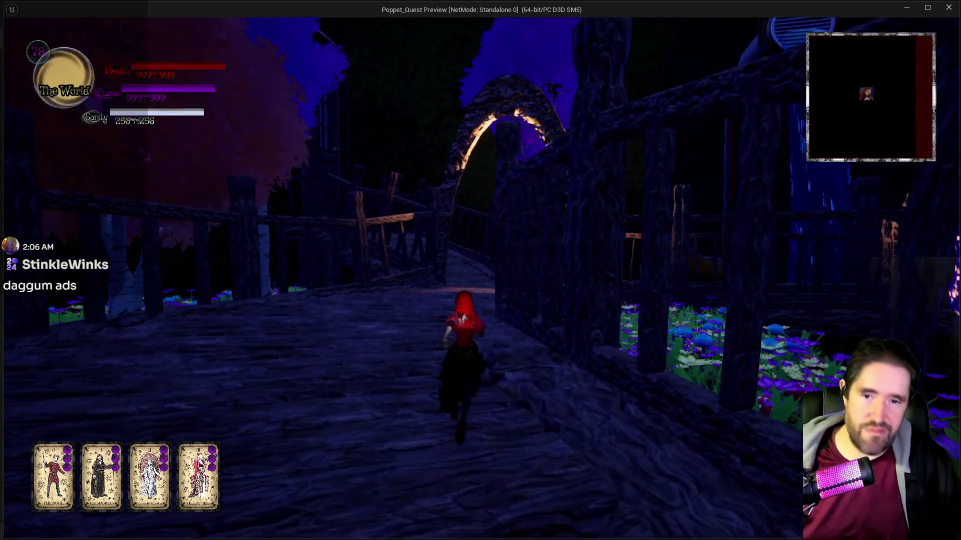
pyautogui.press('w')
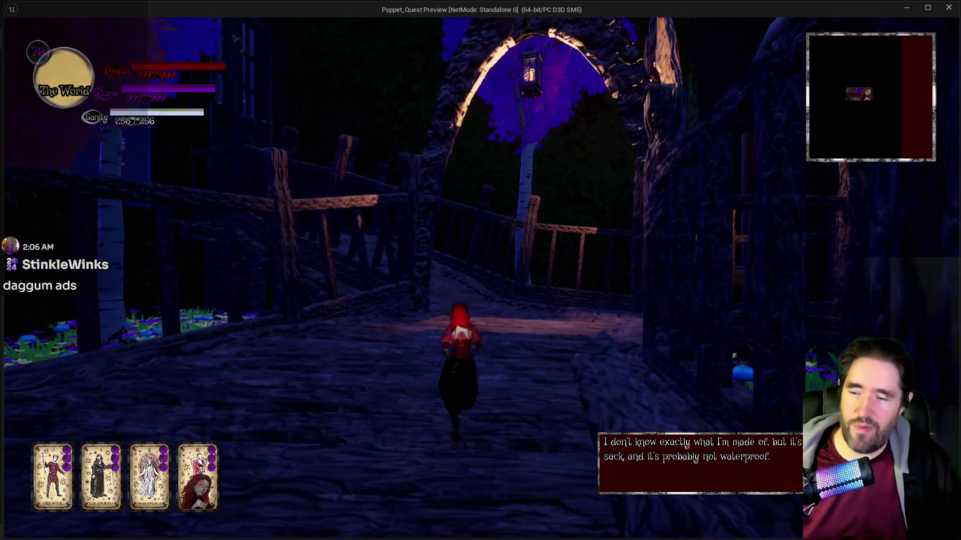
pyautogui.press('w')
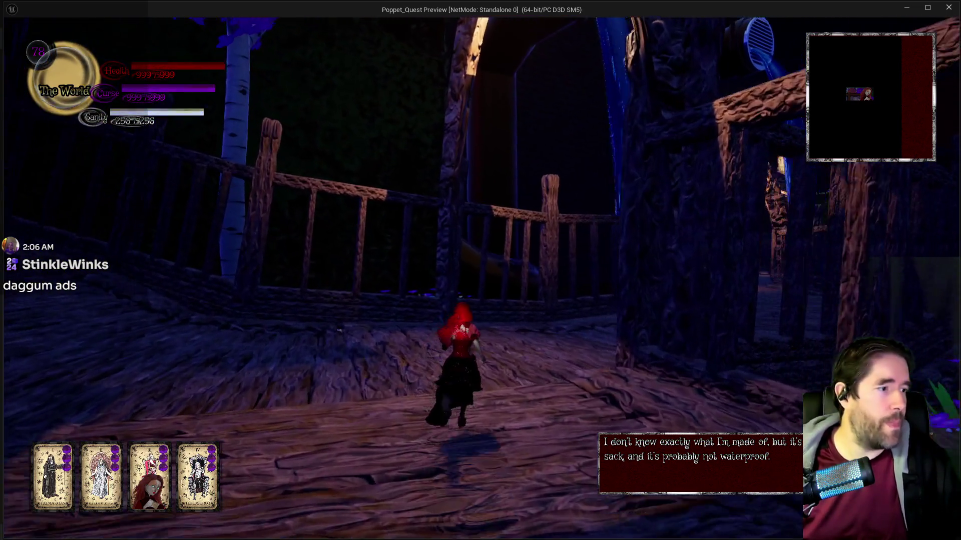
pyautogui.press('w')
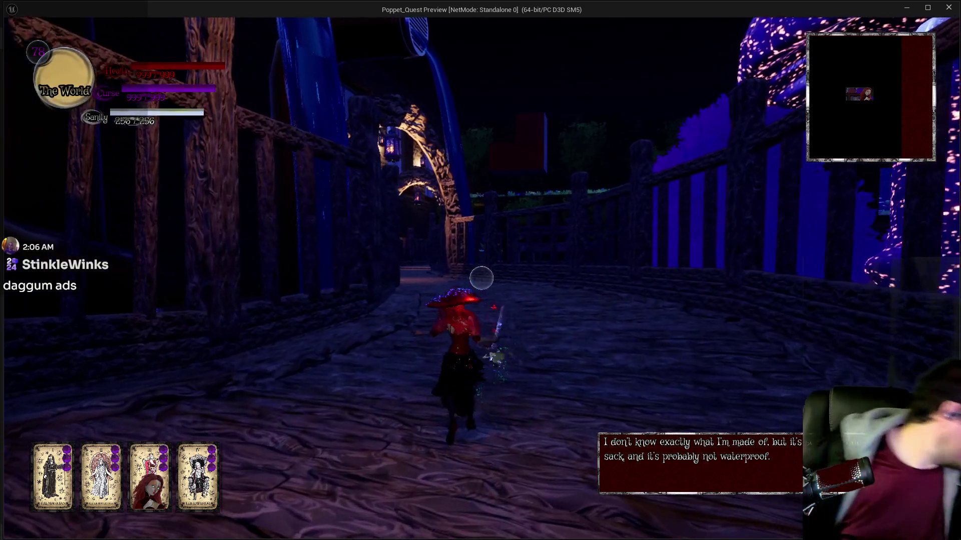
pyautogui.press('w')
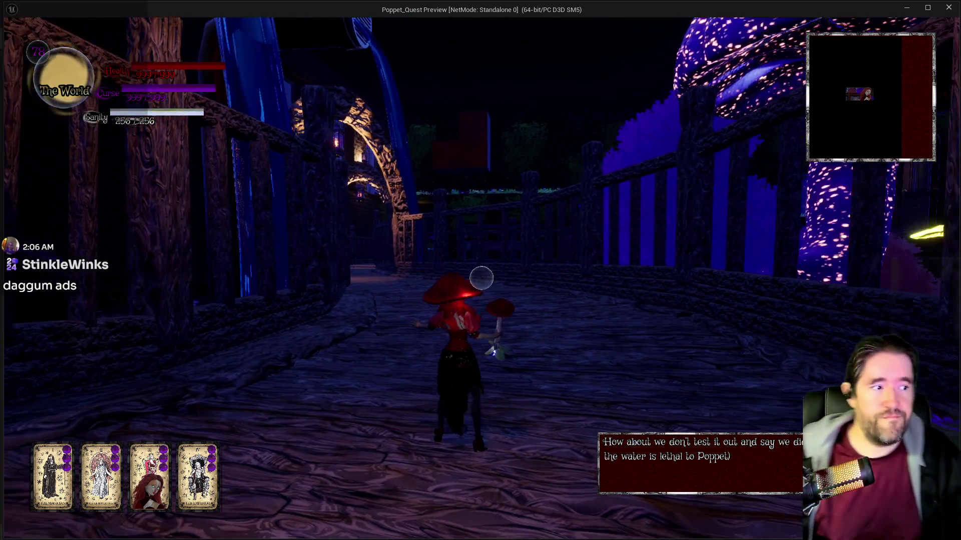
# - Open the pause menu, move focus to Tarot, then resume play
pyautogui.press('Escape')
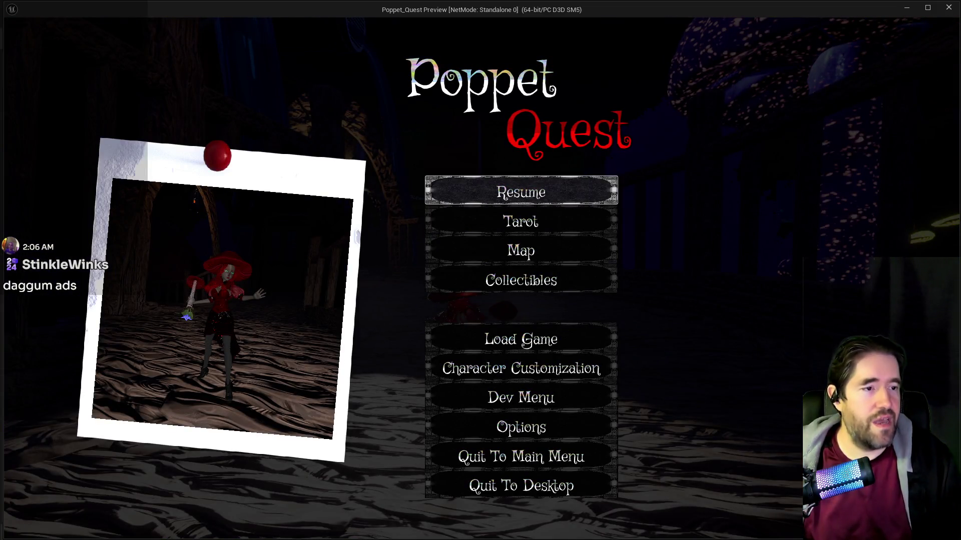
pyautogui.press('Down')
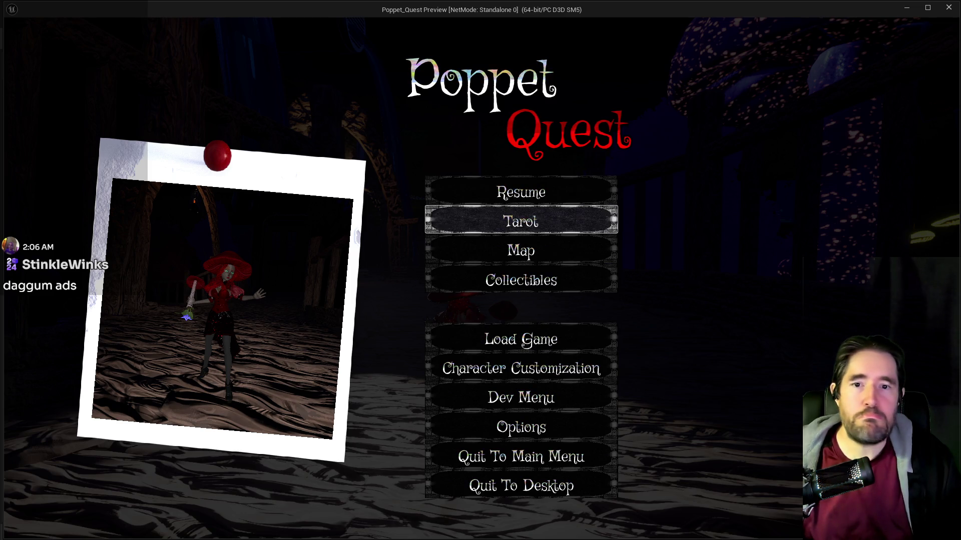
pyautogui.click(583, 192)
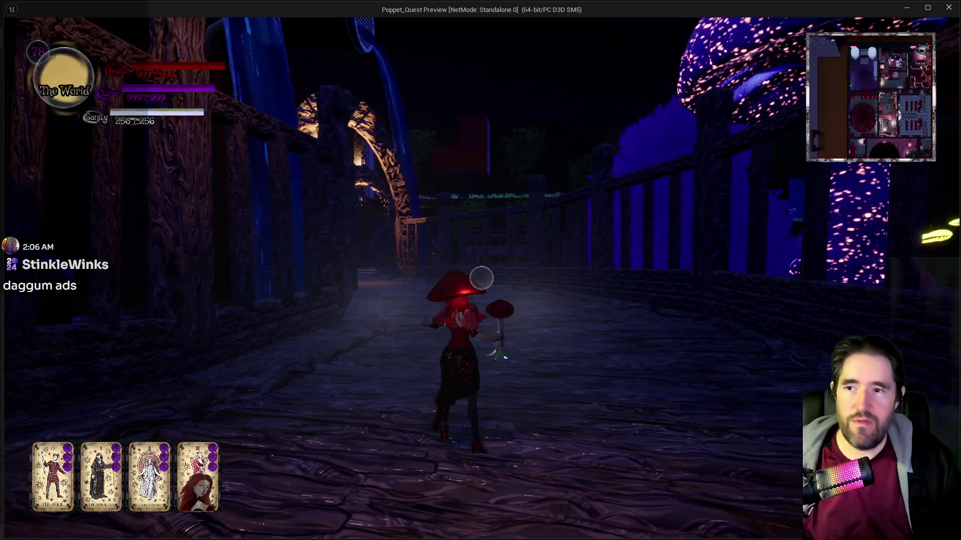
# - Run Poppet through the lit archways onto the walkway
pyautogui.press('w')
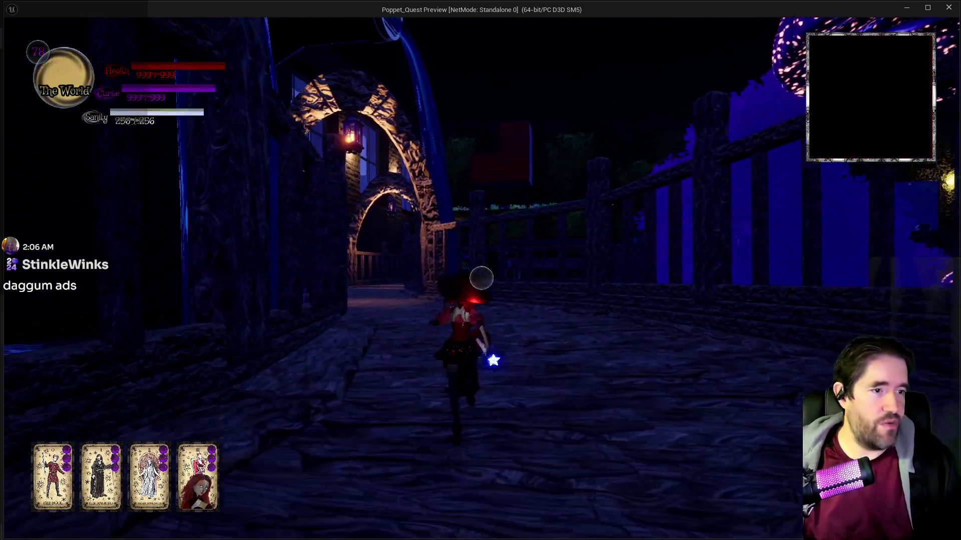
pyautogui.press('w')
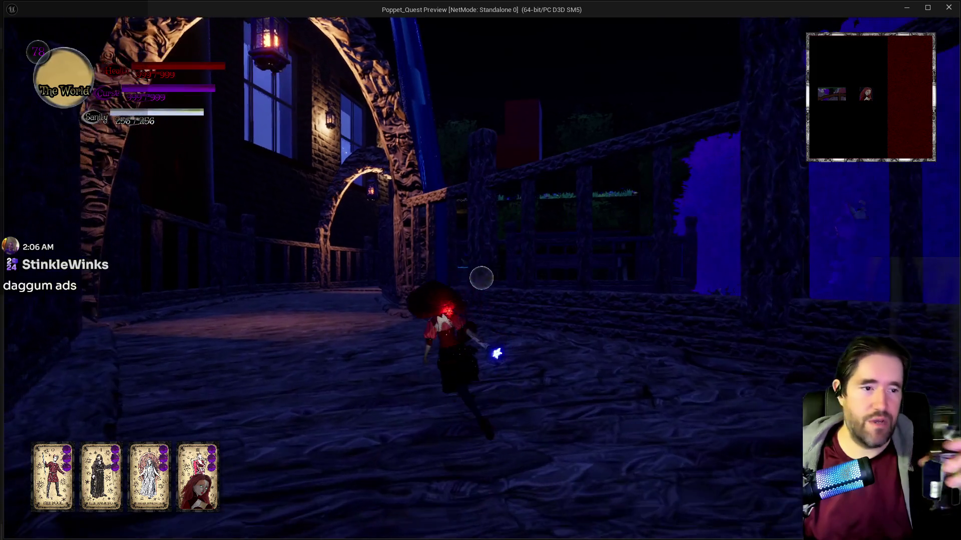
pyautogui.press('w')
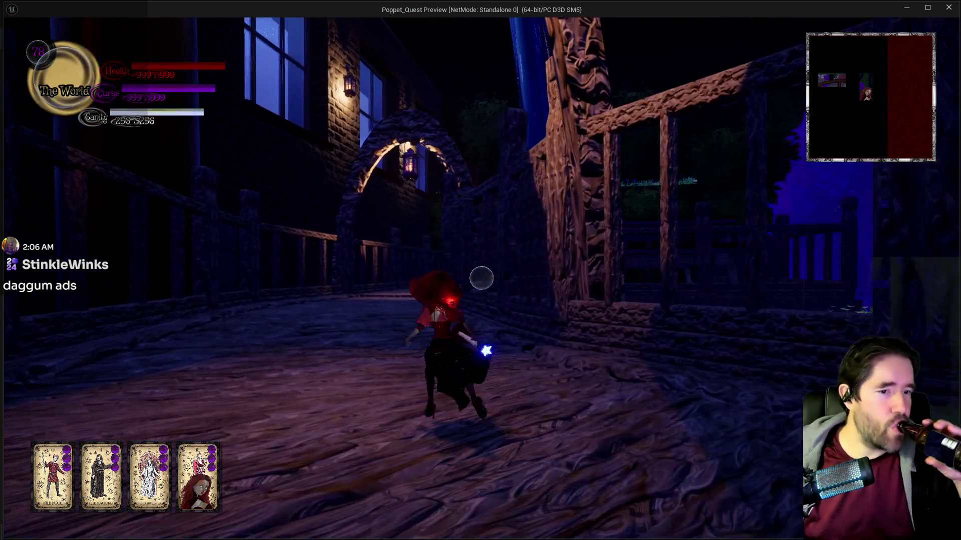
pyautogui.press('w')
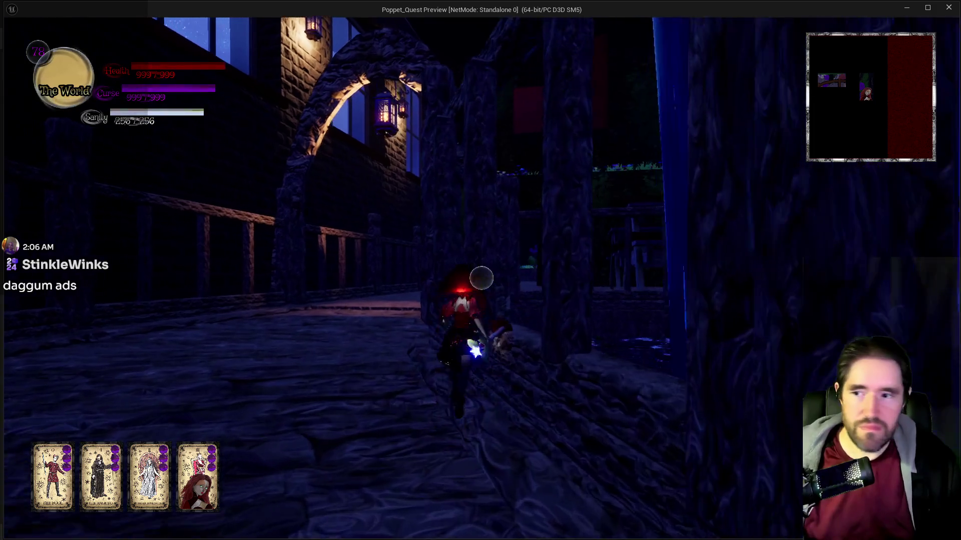
pyautogui.press('w')
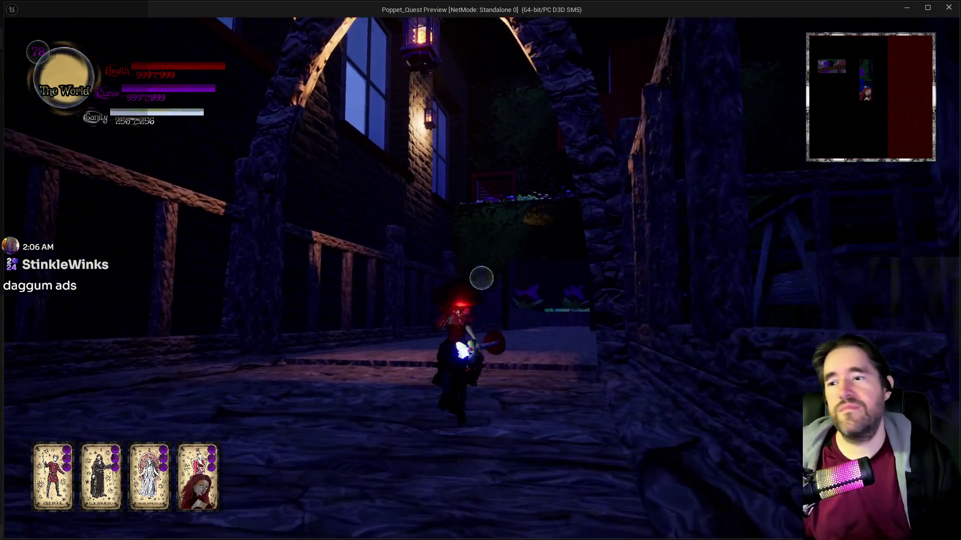
# - Jump off the walkway and glide on the wings down to the wooden deck
pyautogui.press('w')
pyautogui.press('space')
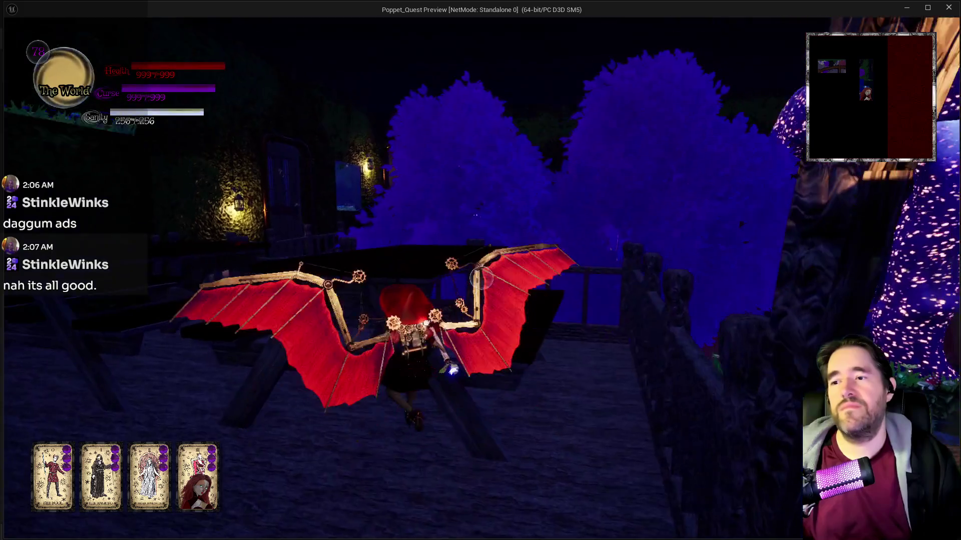
pyautogui.press('w')
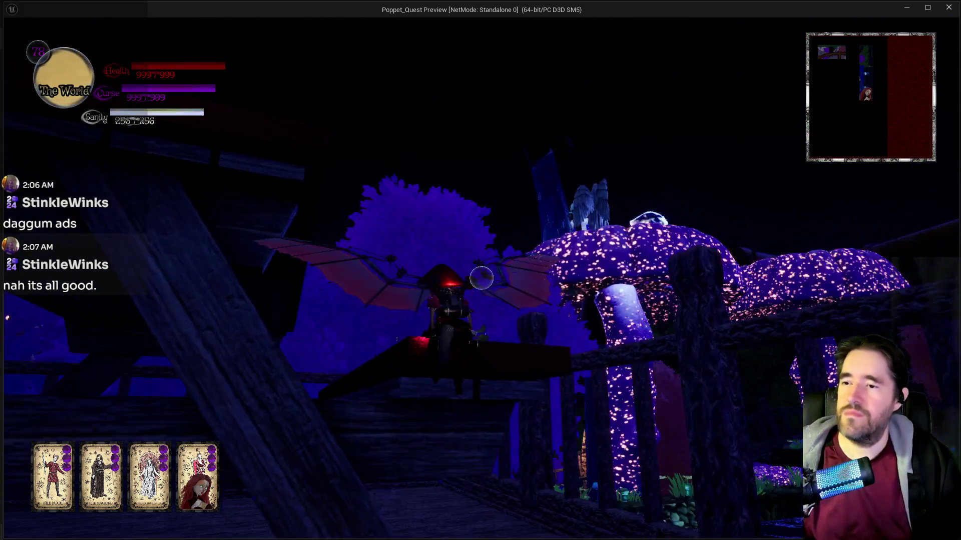
pyautogui.press('w')
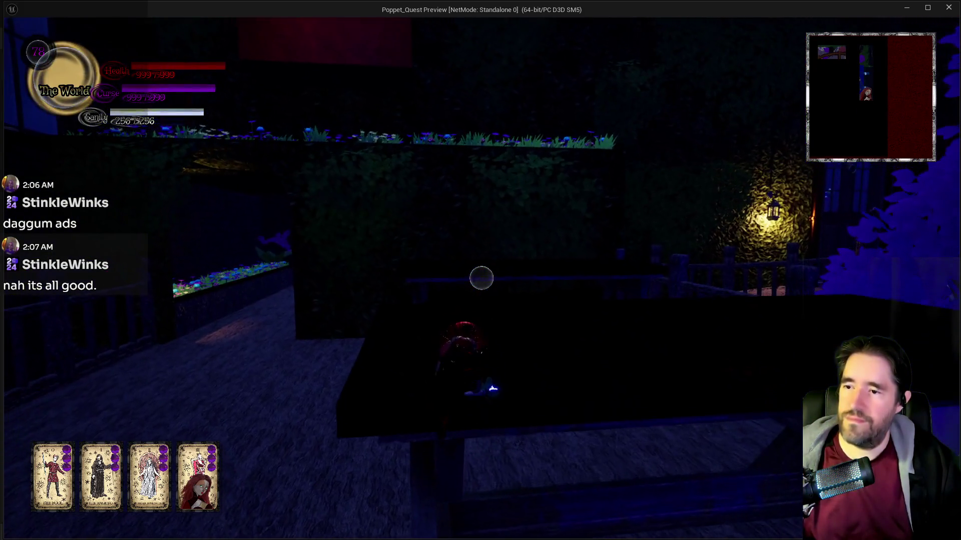
pyautogui.press('w')
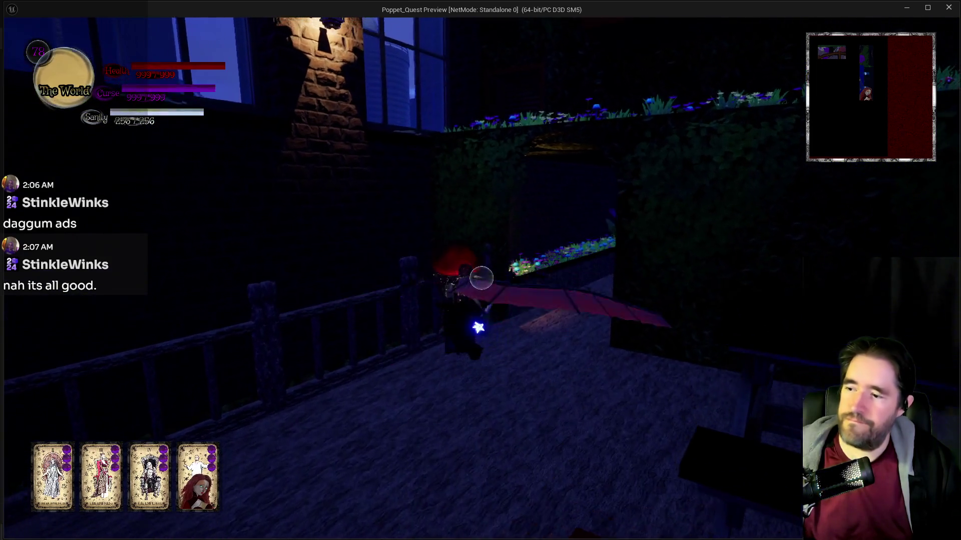
pyautogui.press('space')
# - Walk the hedge path onto the lit bridge, selecting the third tarot card
pyautogui.press('w')
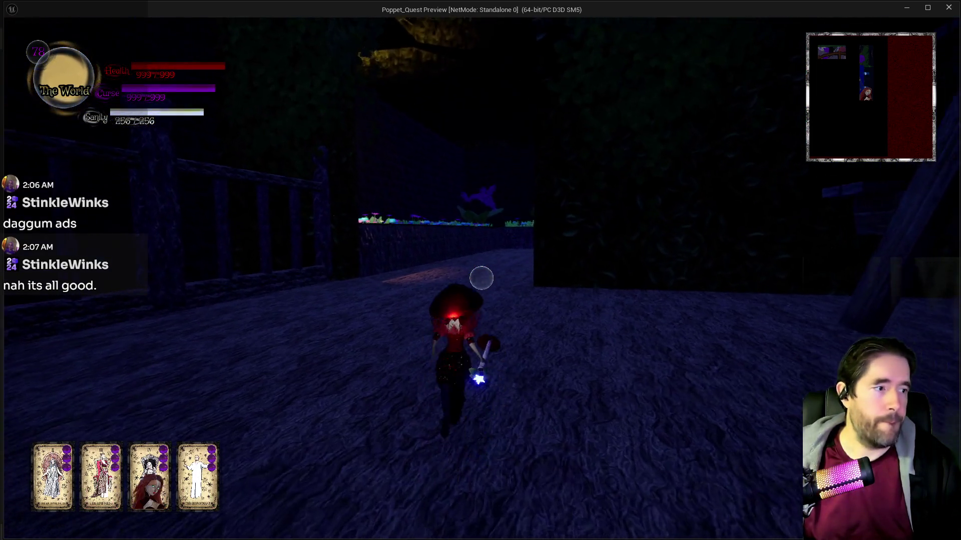
pyautogui.press('w')
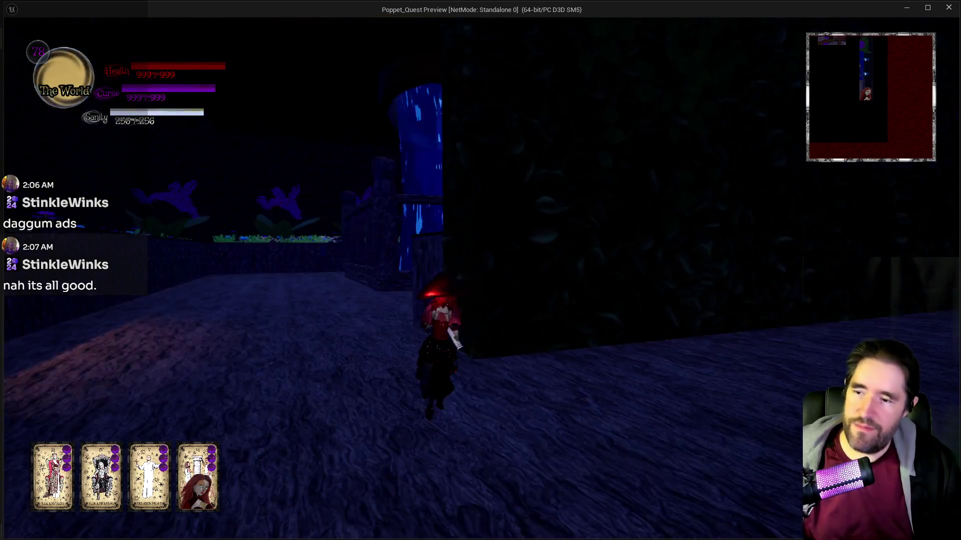
pyautogui.press('w')
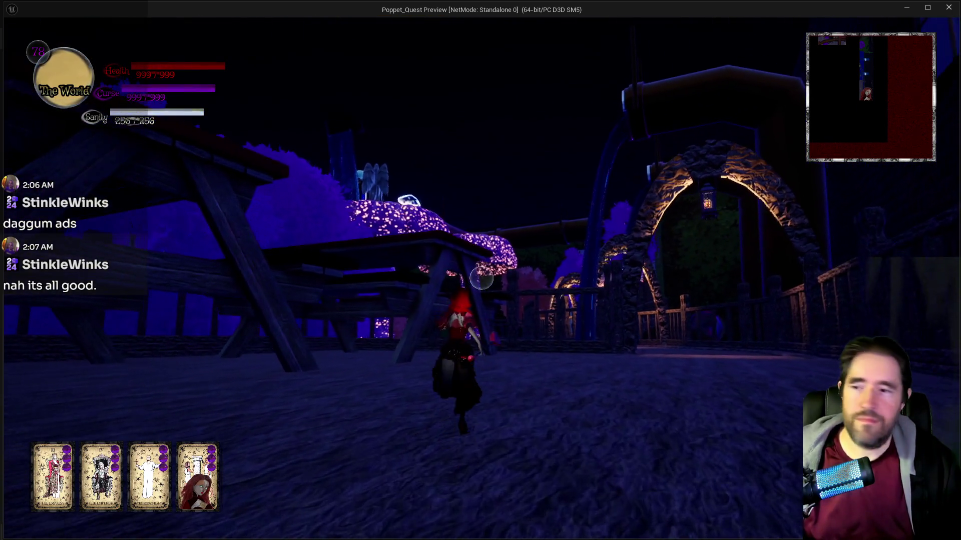
pyautogui.press('w')
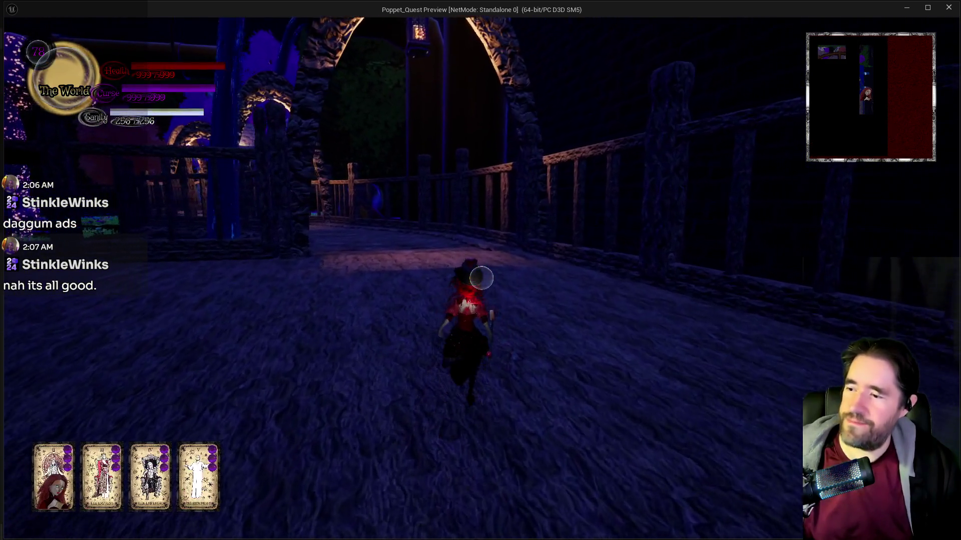
pyautogui.press('w')
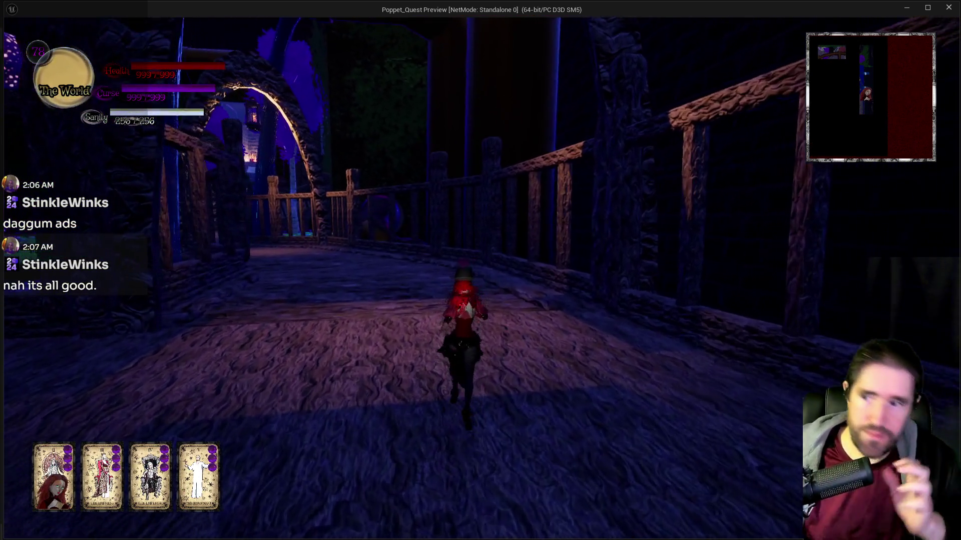
pyautogui.press('w')
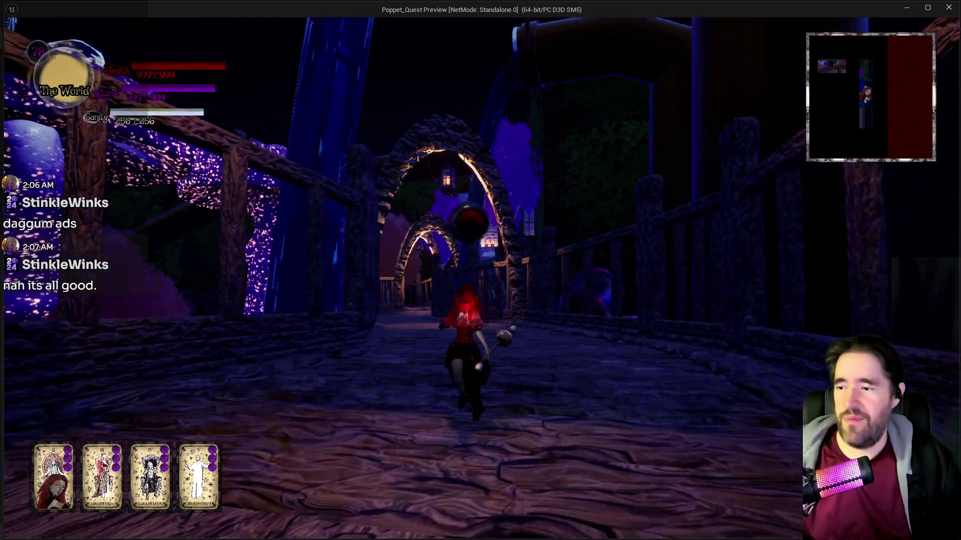
pyautogui.press('w')
pyautogui.press('3')
pyautogui.press('w')
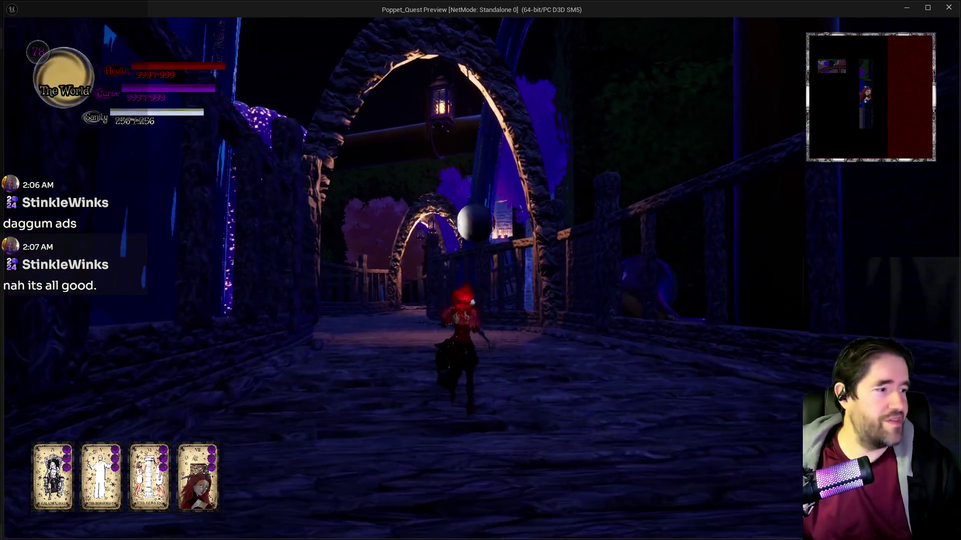
pyautogui.press('w')
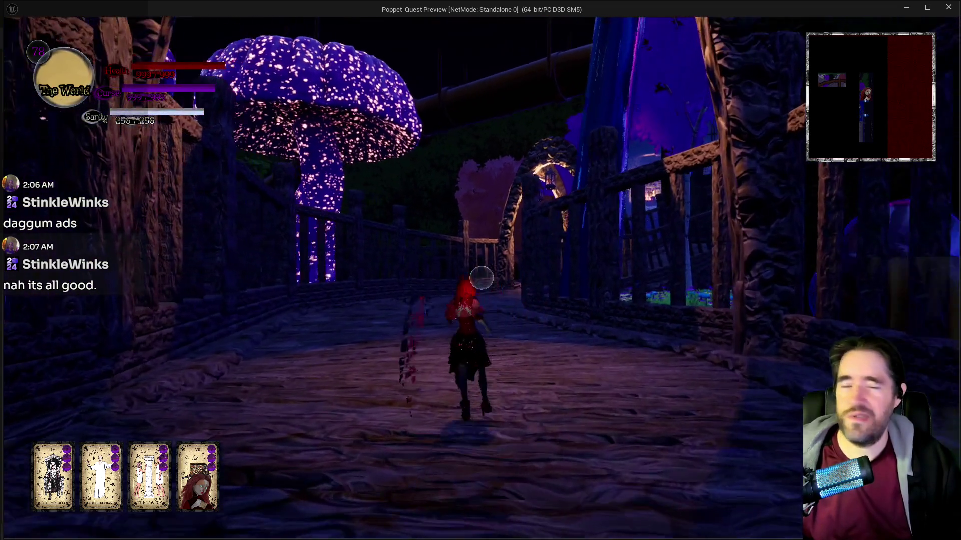
pyautogui.press('w')
# - Run across the wooden bridge and through the archways toward the door
pyautogui.scroll(-1, 480, 271)
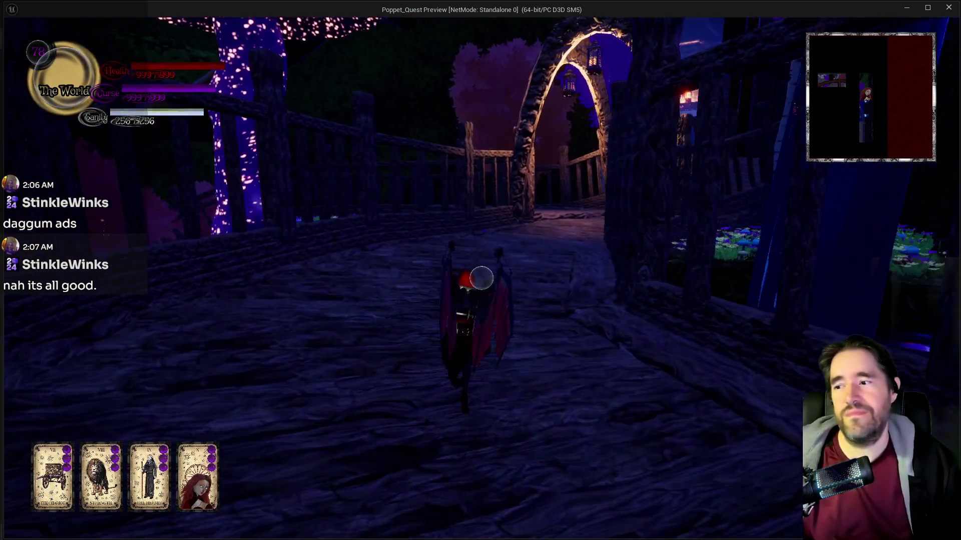
pyautogui.press('w')
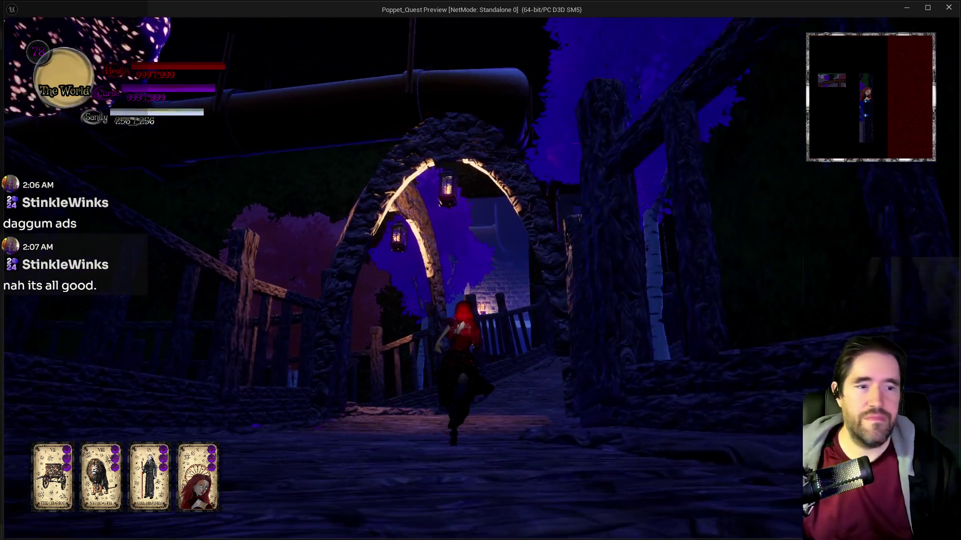
pyautogui.press('w')
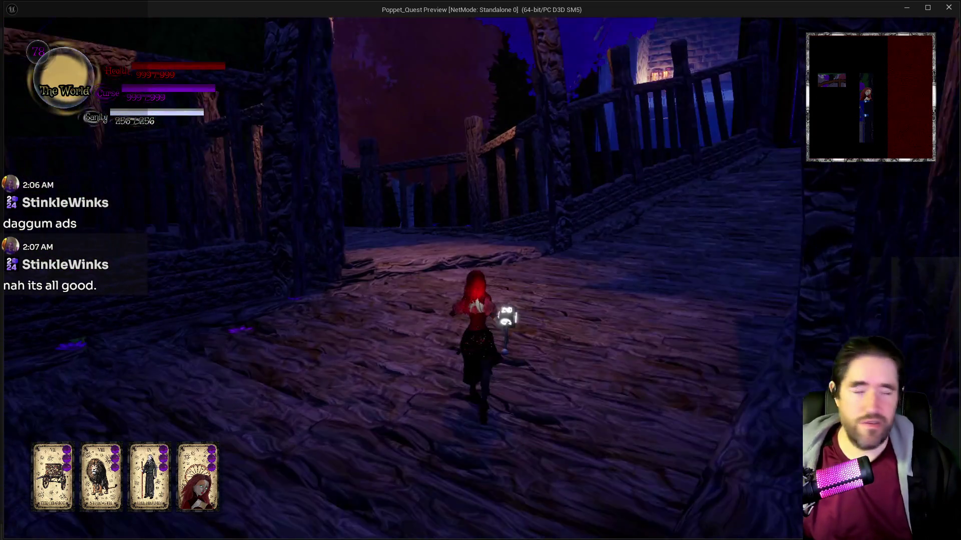
pyautogui.press('w')
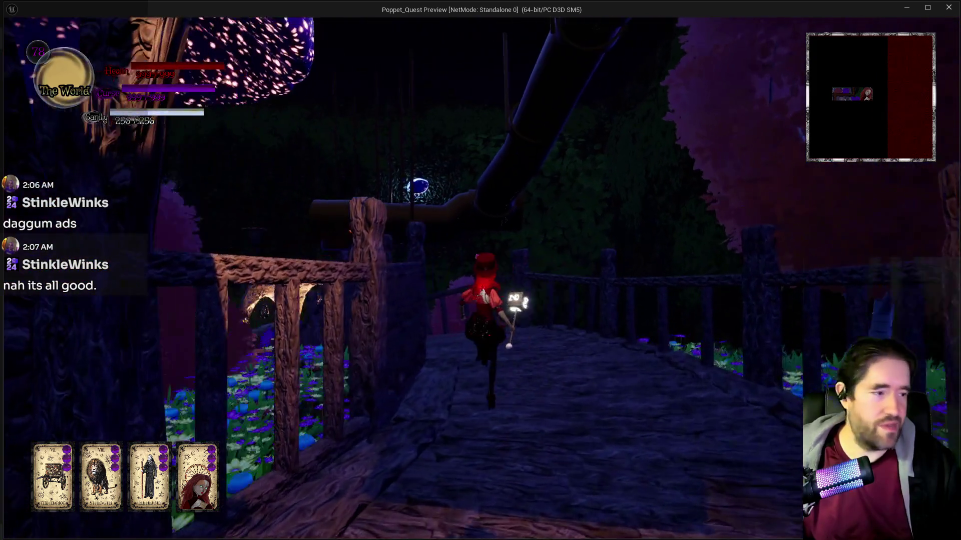
pyautogui.press('w')
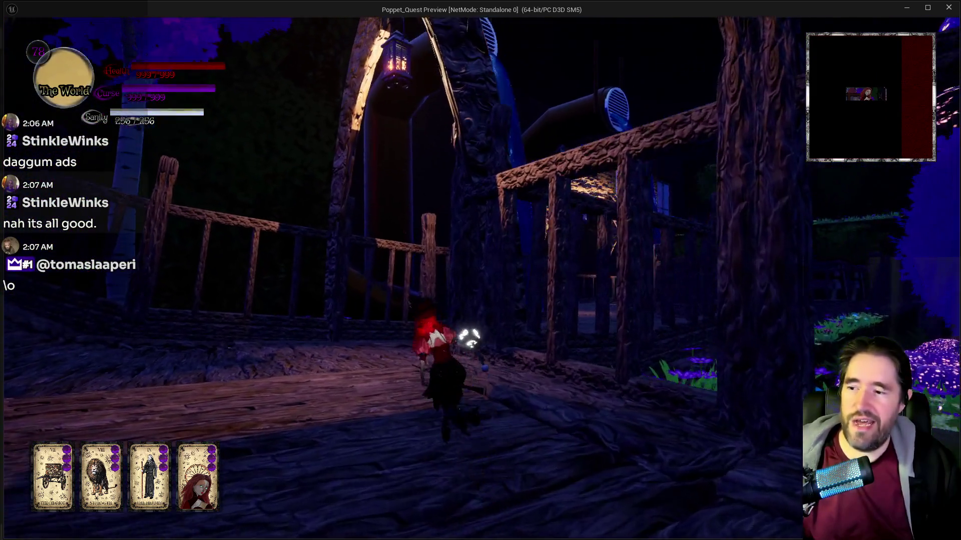
pyautogui.press('w')
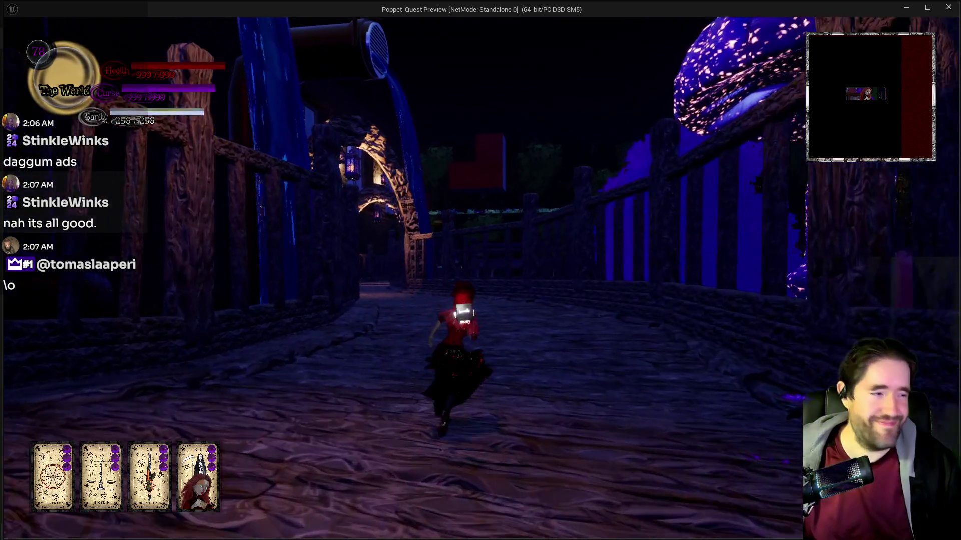
pyautogui.press('w')
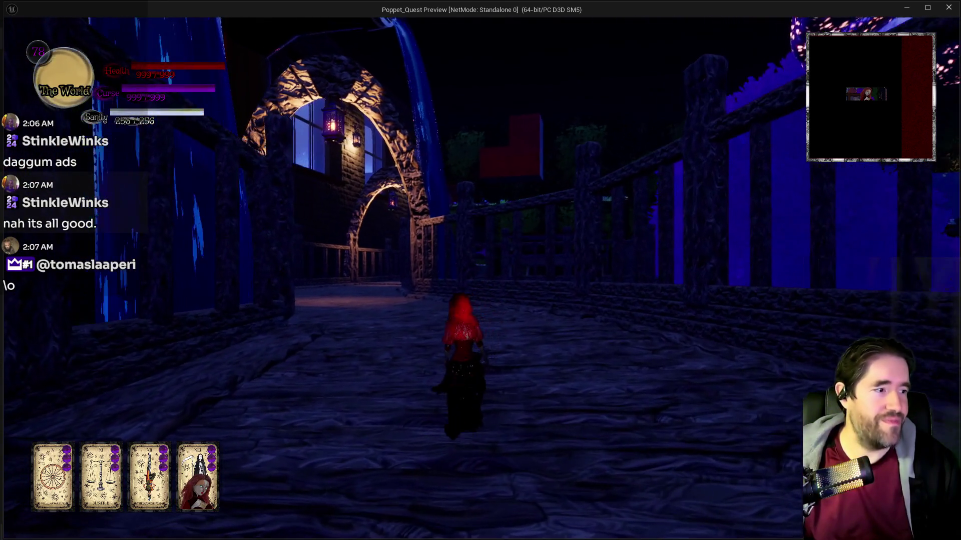
pyautogui.press('w')
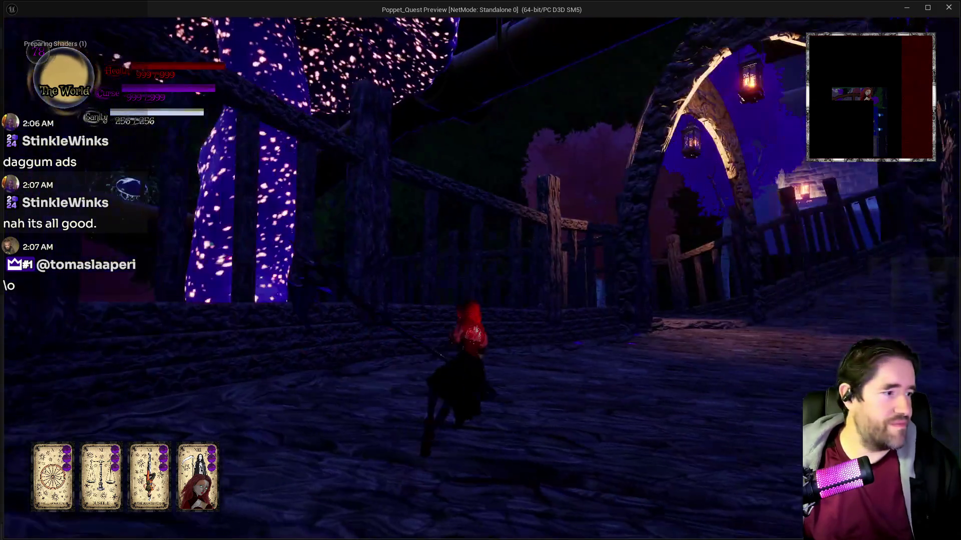
pyautogui.press('w')
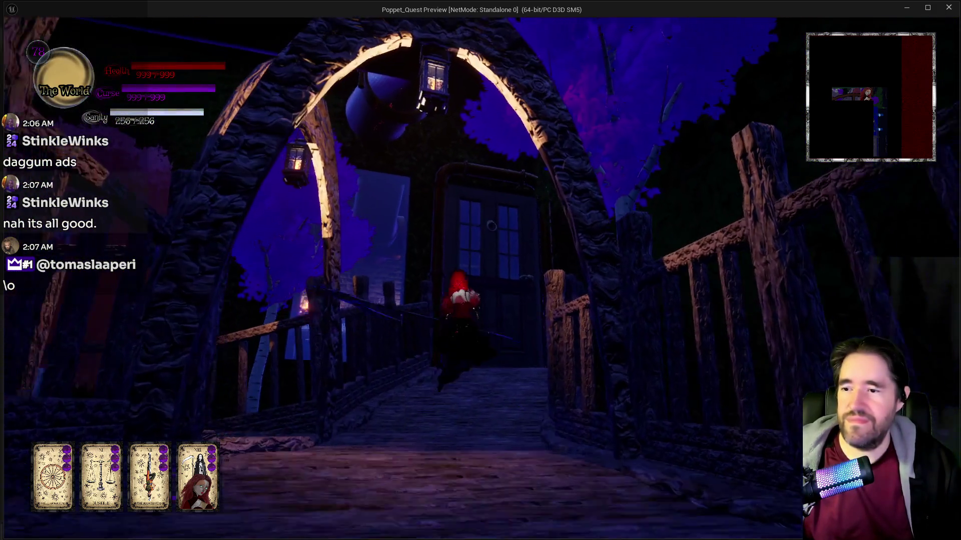
pyautogui.press('w')
pyautogui.press('w')
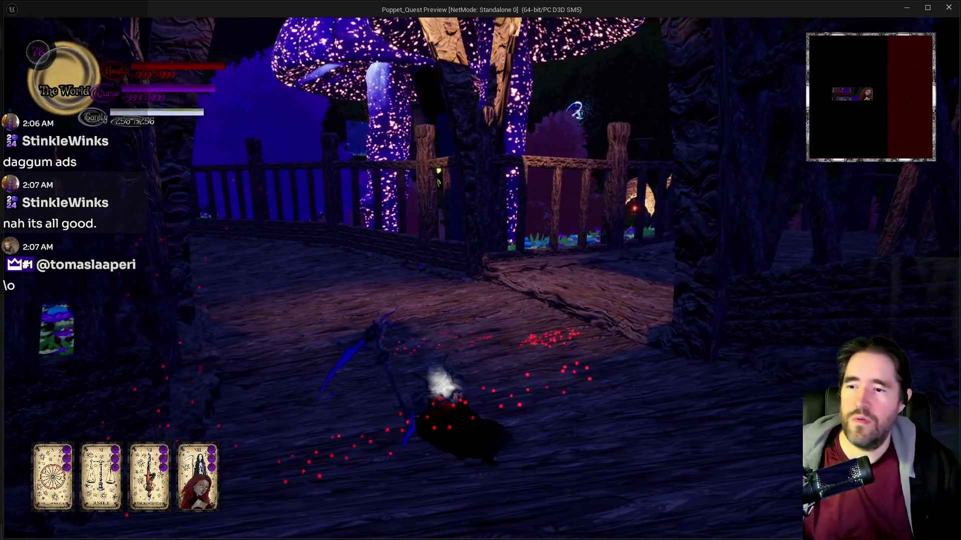
# - Reach the wooden platform, face the large doll boss and attack with the glowing weapon
pyautogui.press('w')
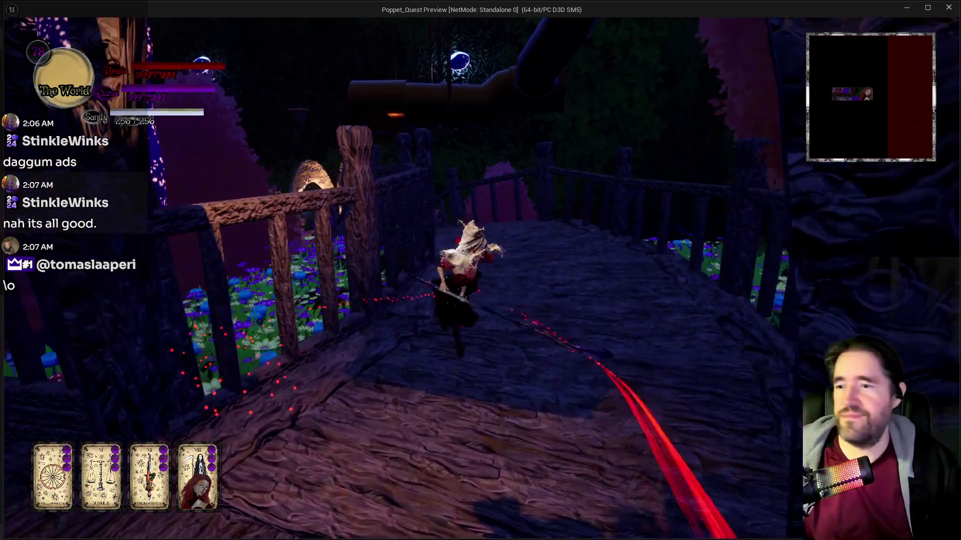
pyautogui.press('w')
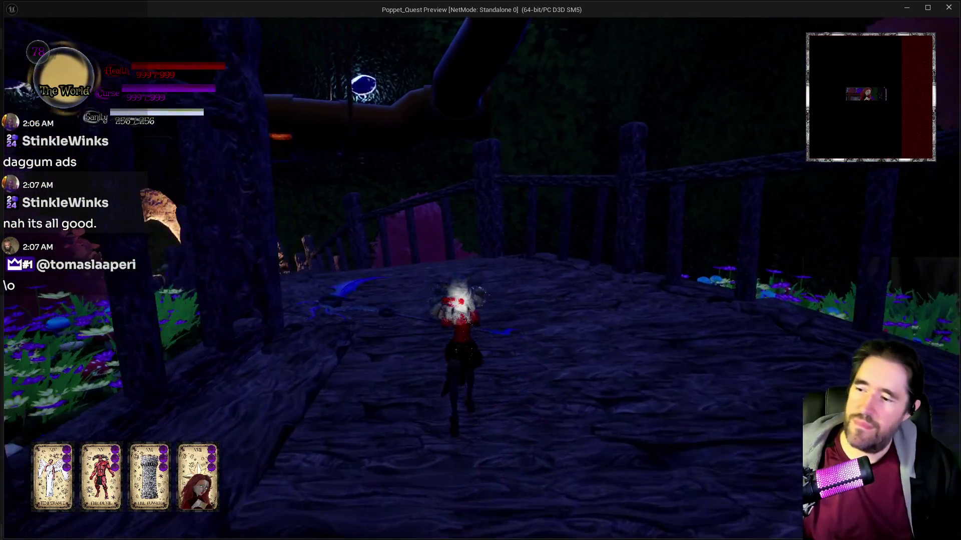
pyautogui.press('w')
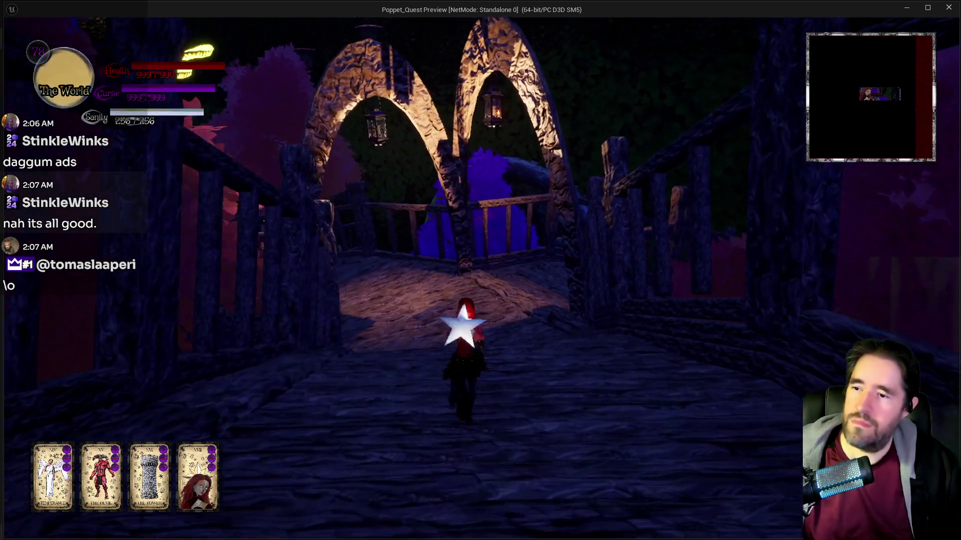
pyautogui.press('w')
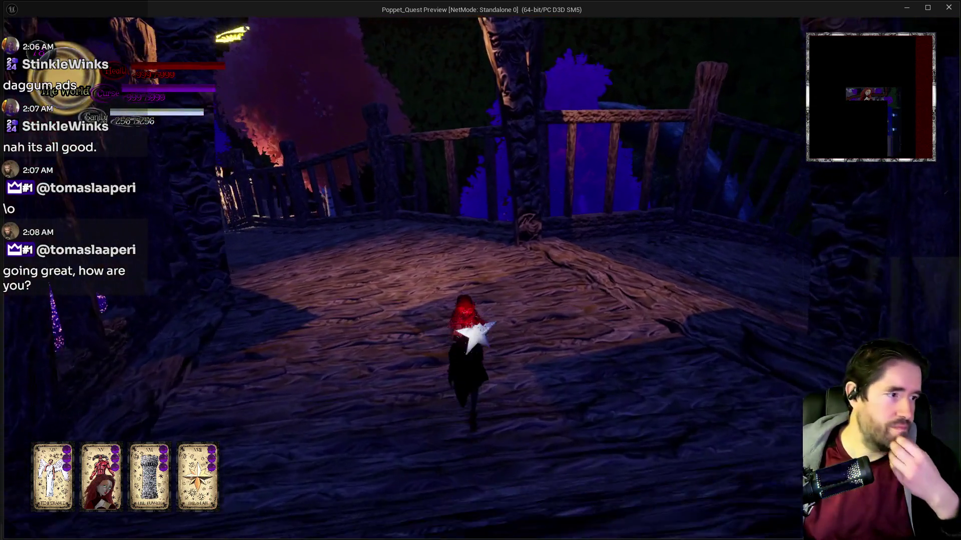
pyautogui.press('w')
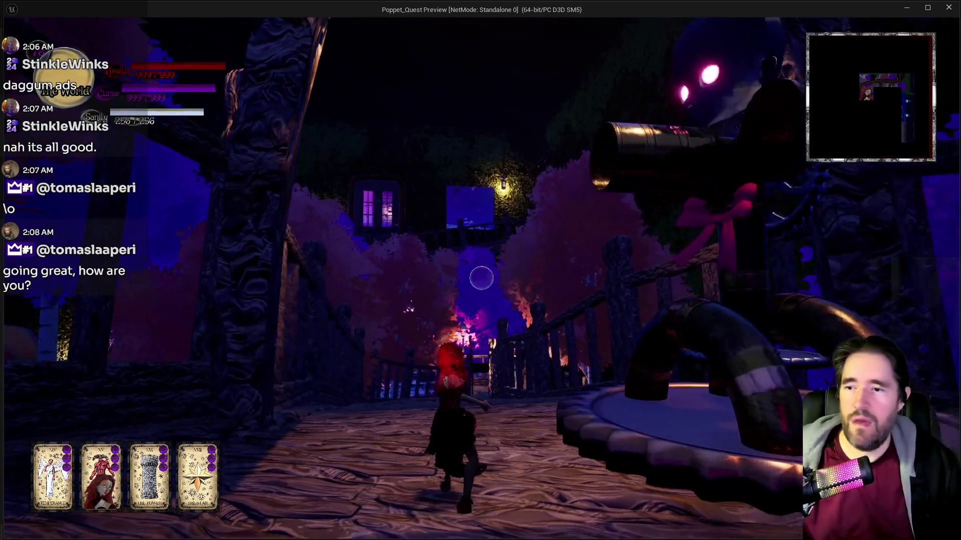
pyautogui.press('w')
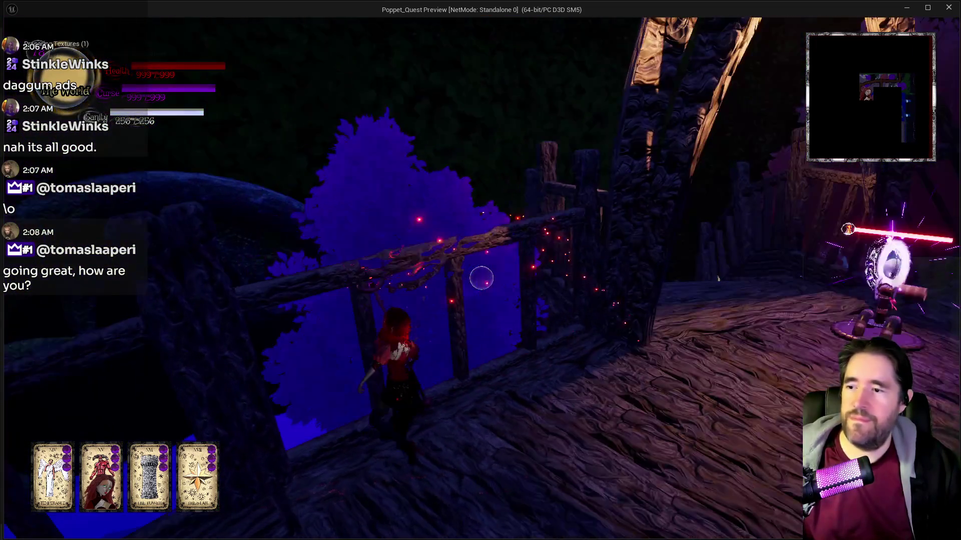
pyautogui.press('w')
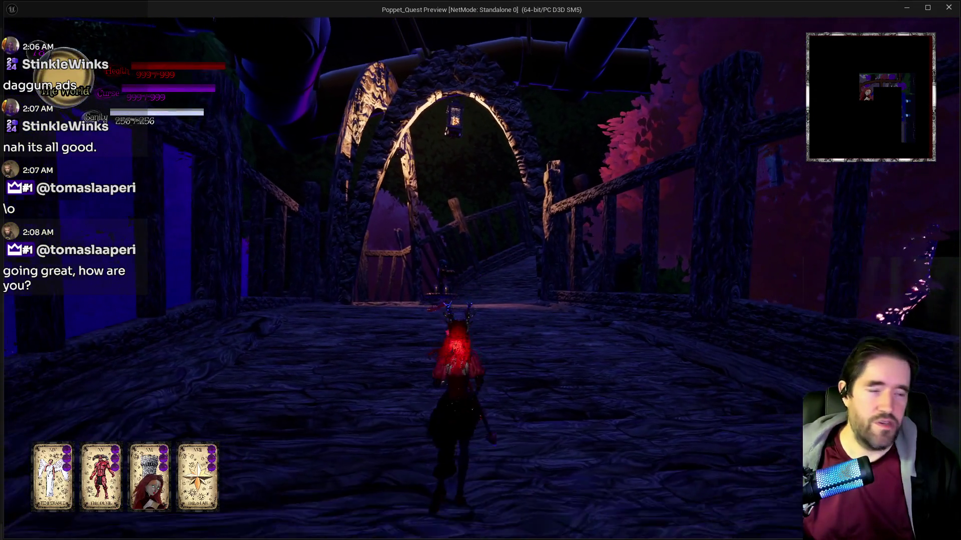
pyautogui.click(480, 274)
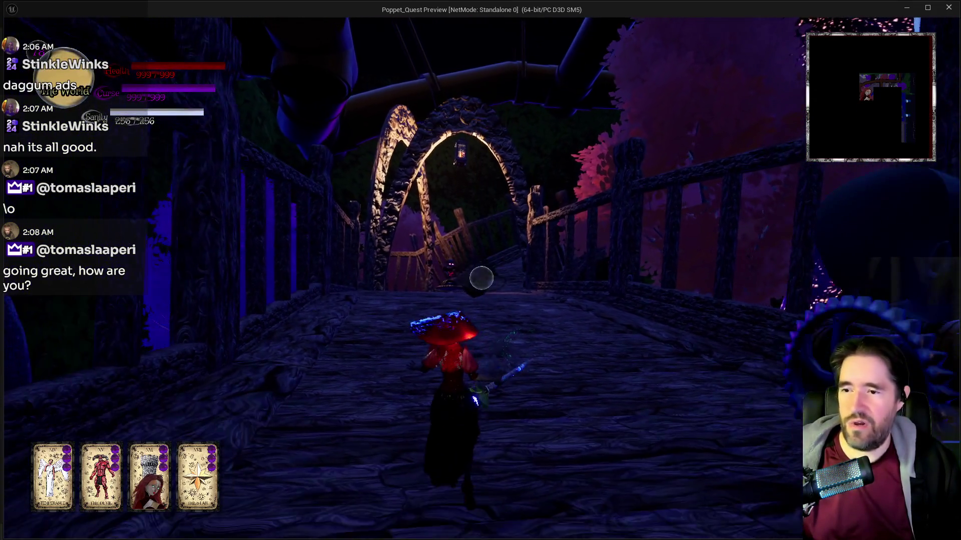
# - Run along the boardwalk past the jug and enemies toward the archway
pyautogui.press('w')
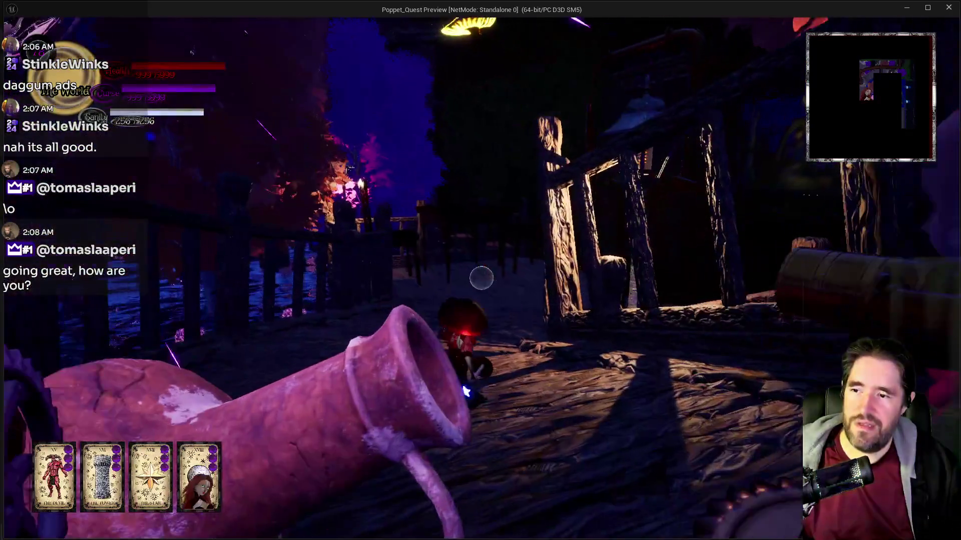
pyautogui.press('w')
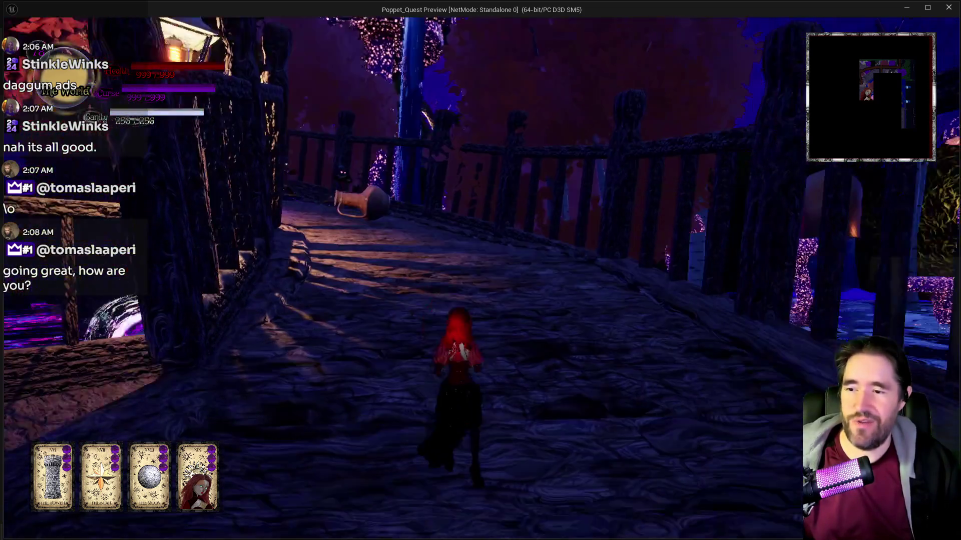
pyautogui.press('w')
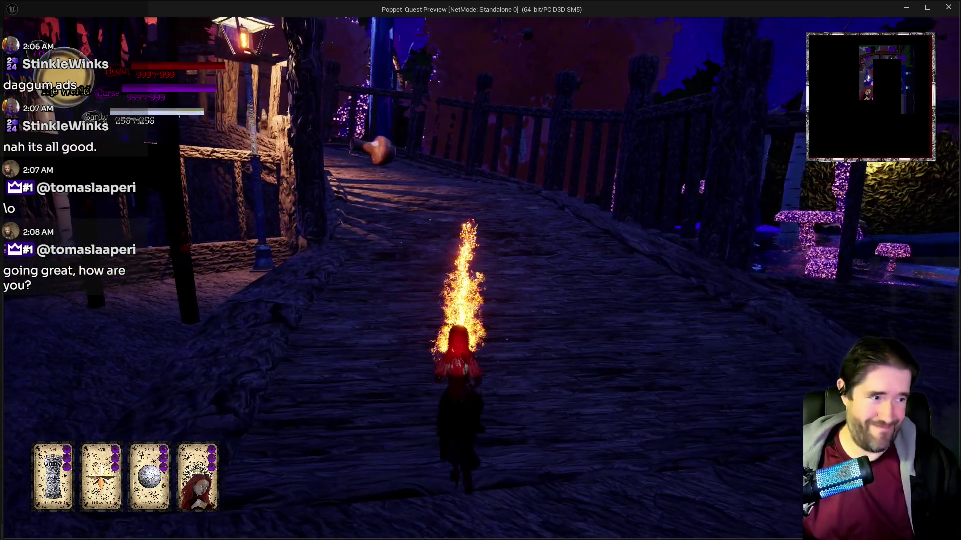
pyautogui.press('w')
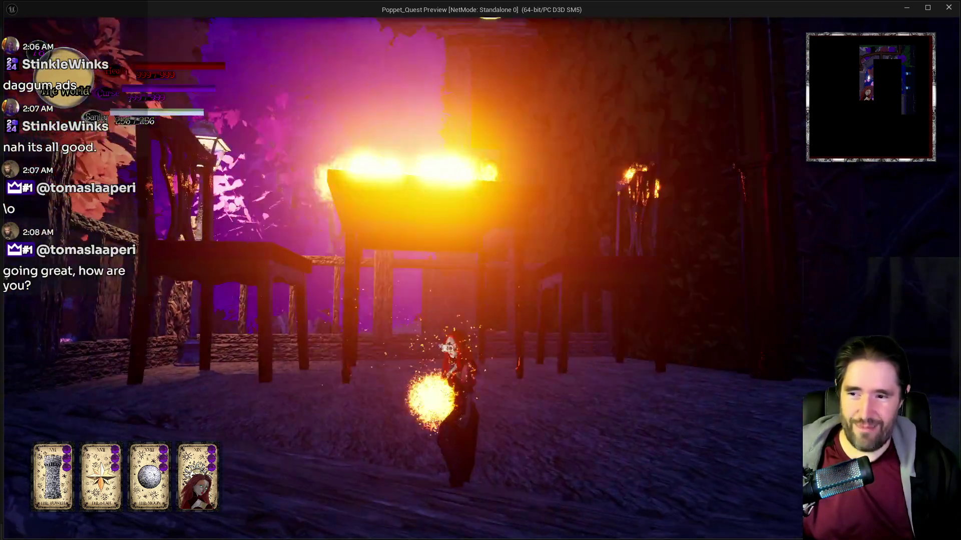
pyautogui.press('w')
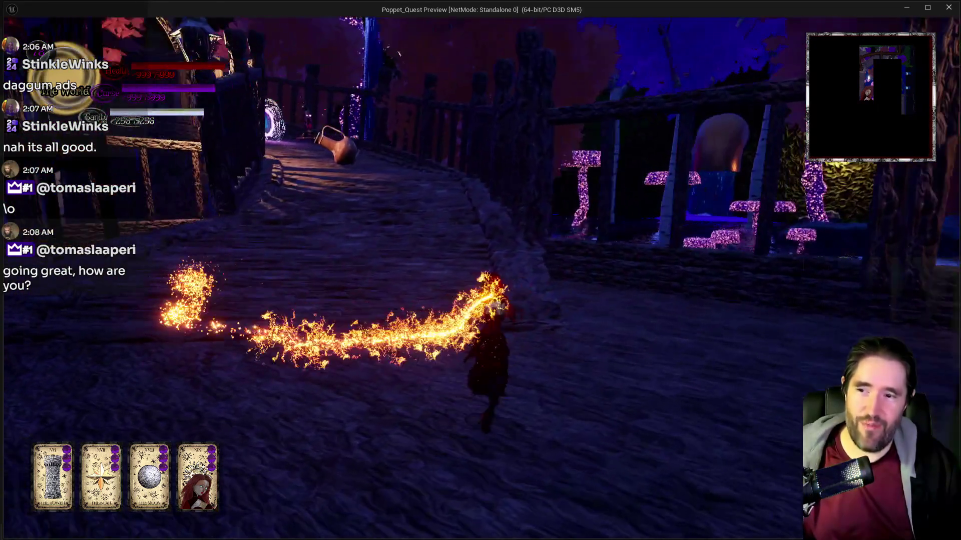
pyautogui.press('w')
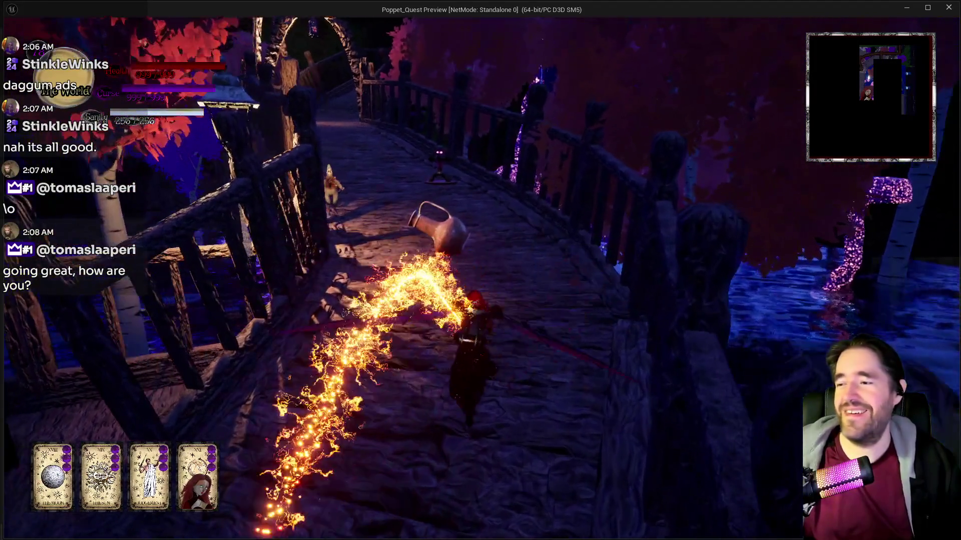
pyautogui.press('w')
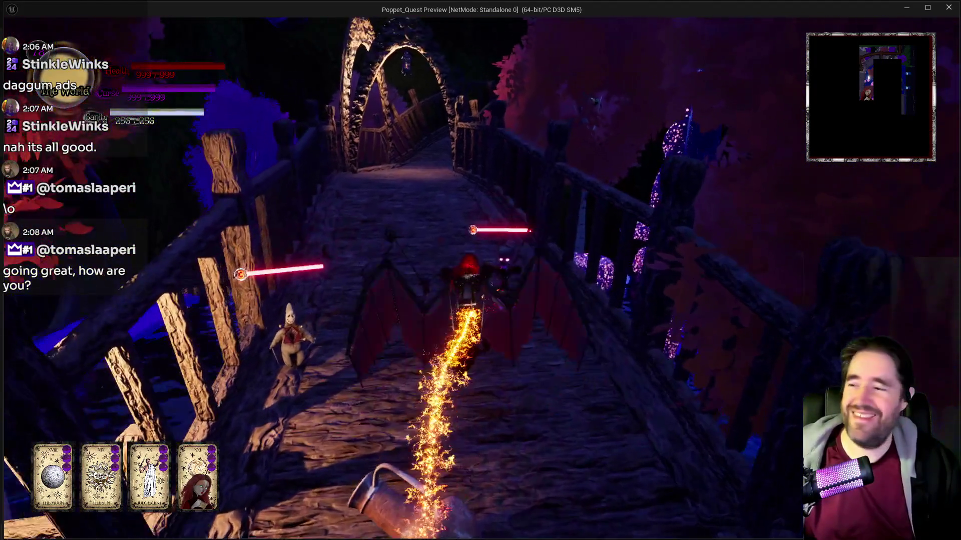
pyautogui.press('w')
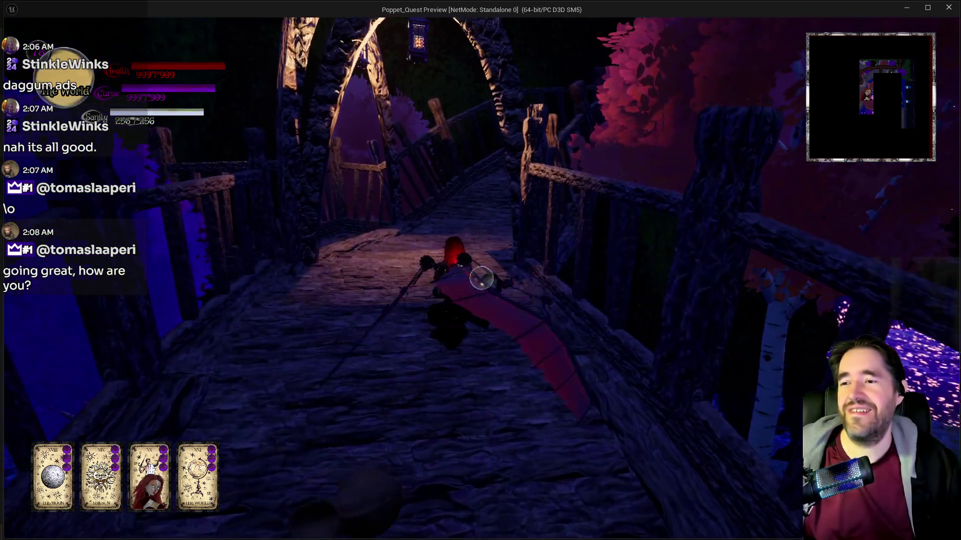
pyautogui.press('w')
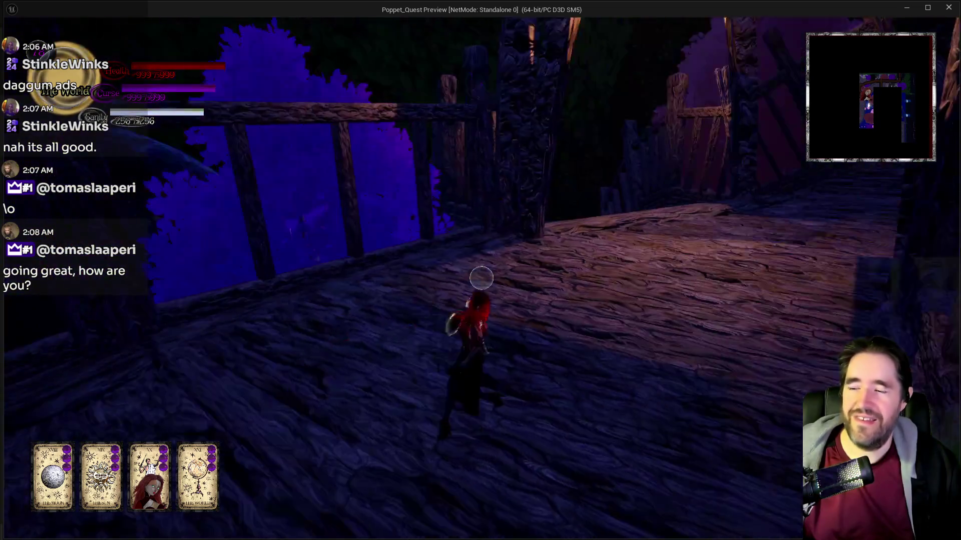
pyautogui.press('w')
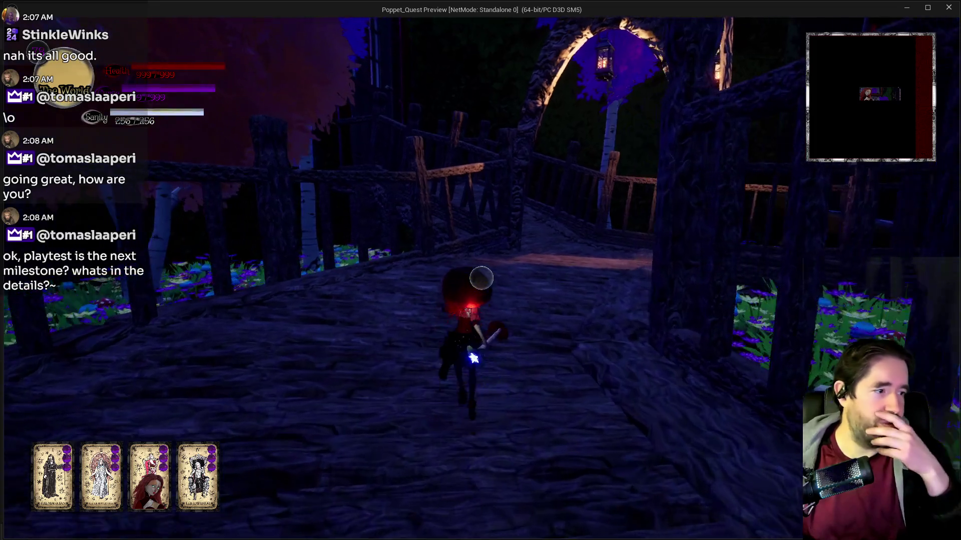
# - Take the side path past the purple trees back to the courtyard, then stop the session
pyautogui.press('w')
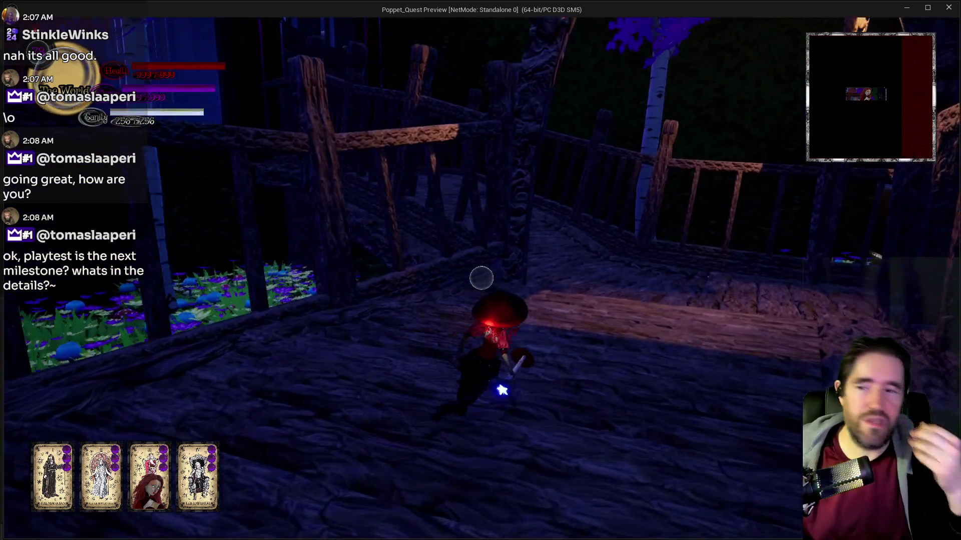
pyautogui.press('w')
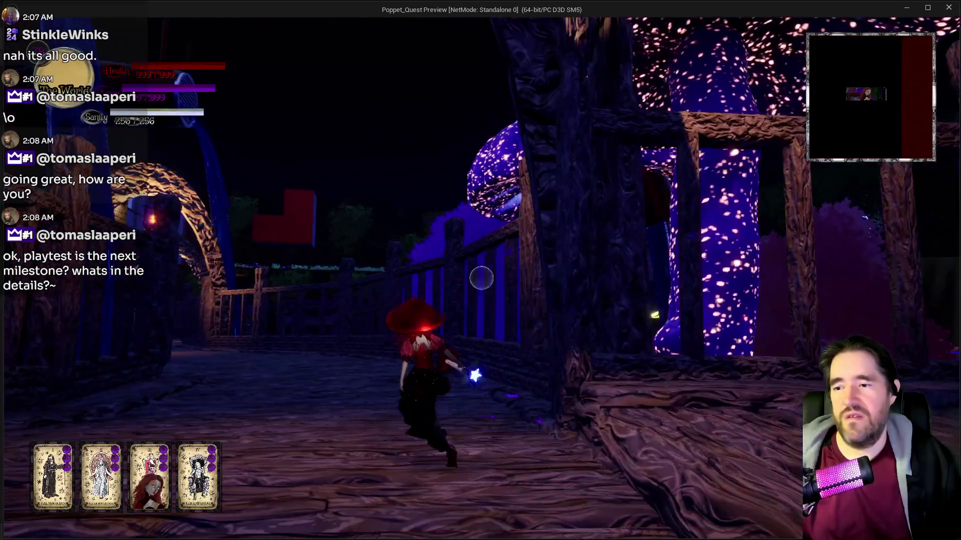
pyautogui.press('w')
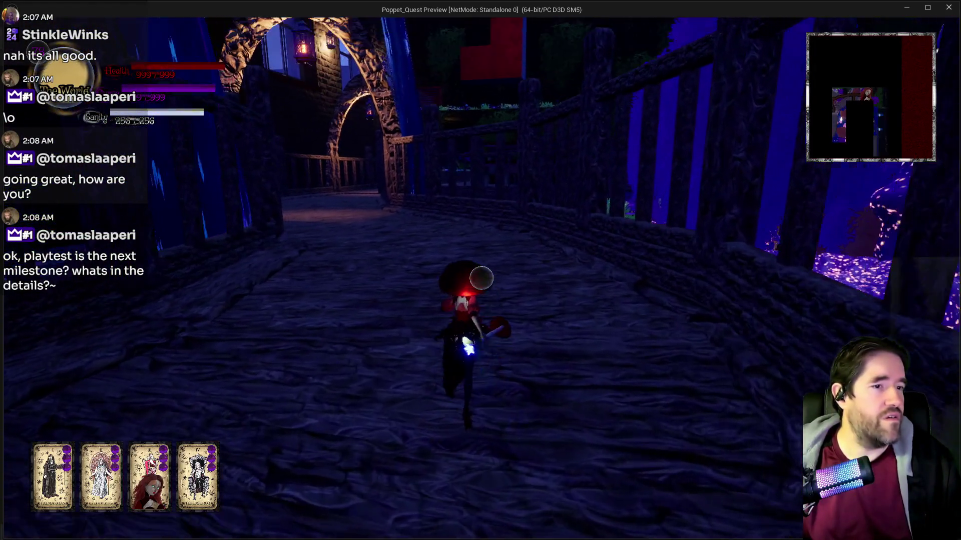
pyautogui.press('w')
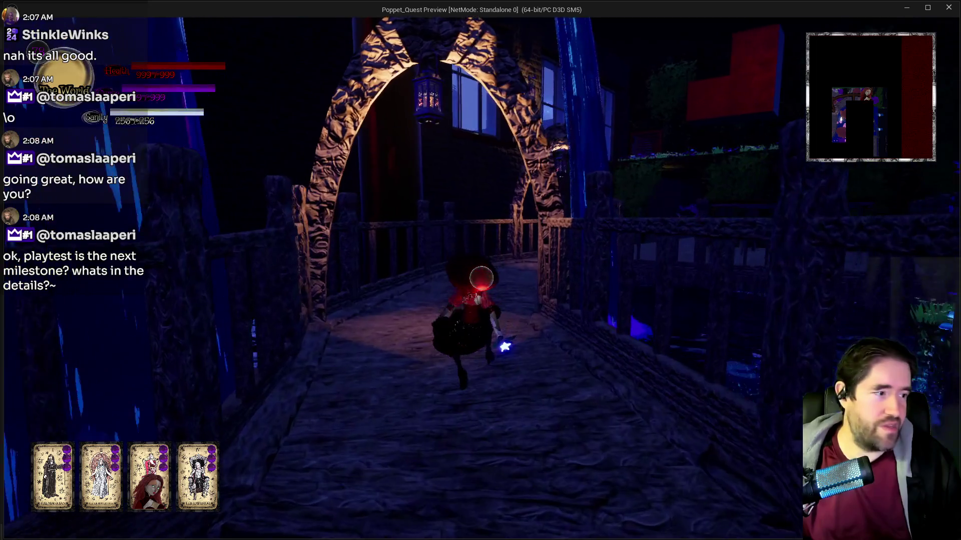
pyautogui.press('w')
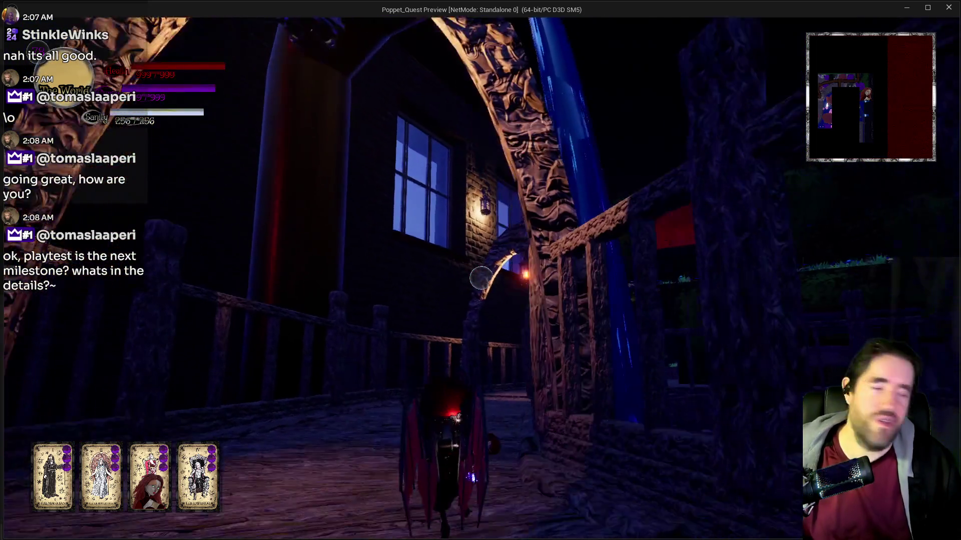
pyautogui.press('w')
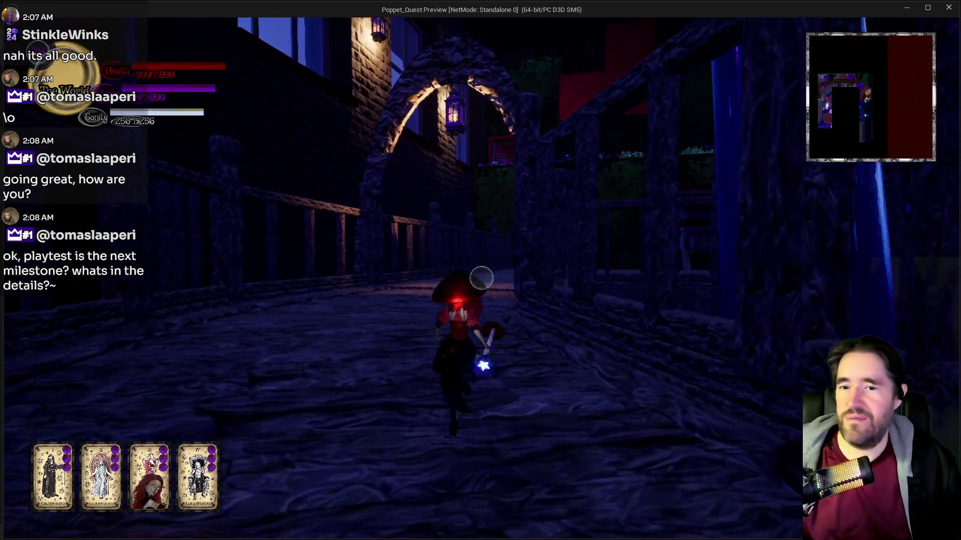
pyautogui.press('w')
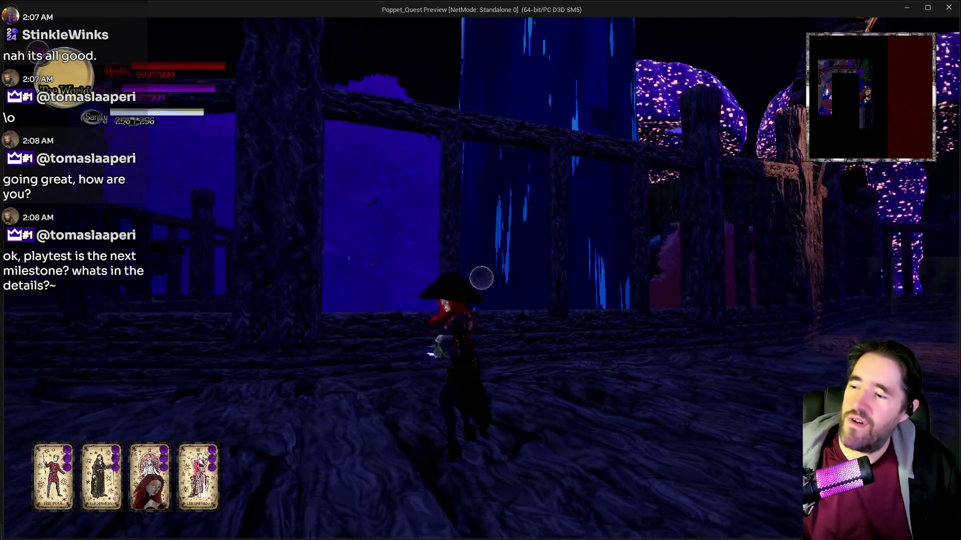
pyautogui.press('w')
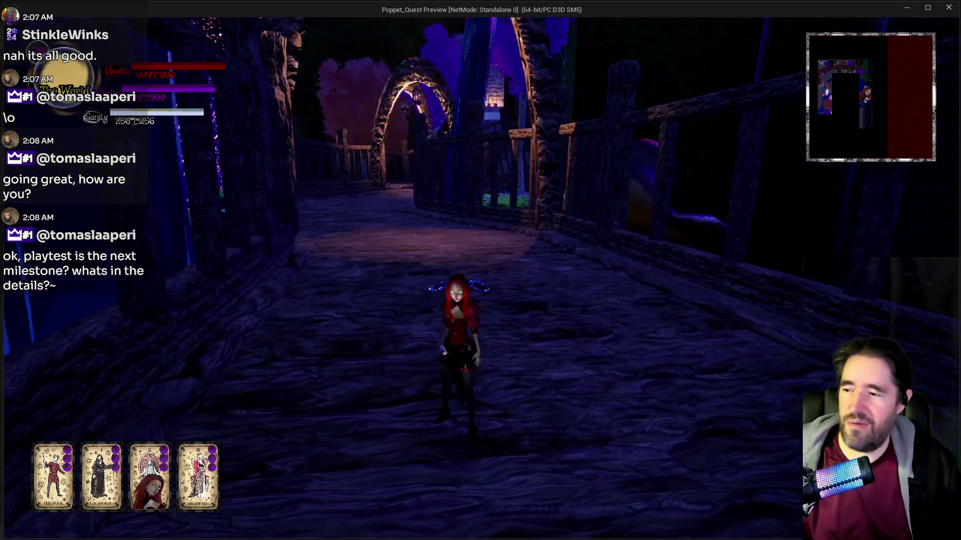
pyautogui.press('w')
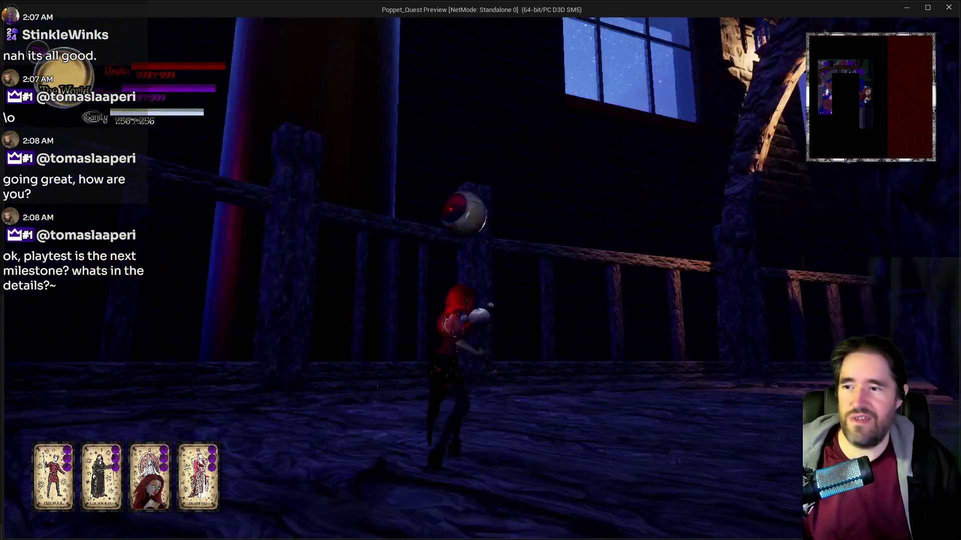
pyautogui.press('w')
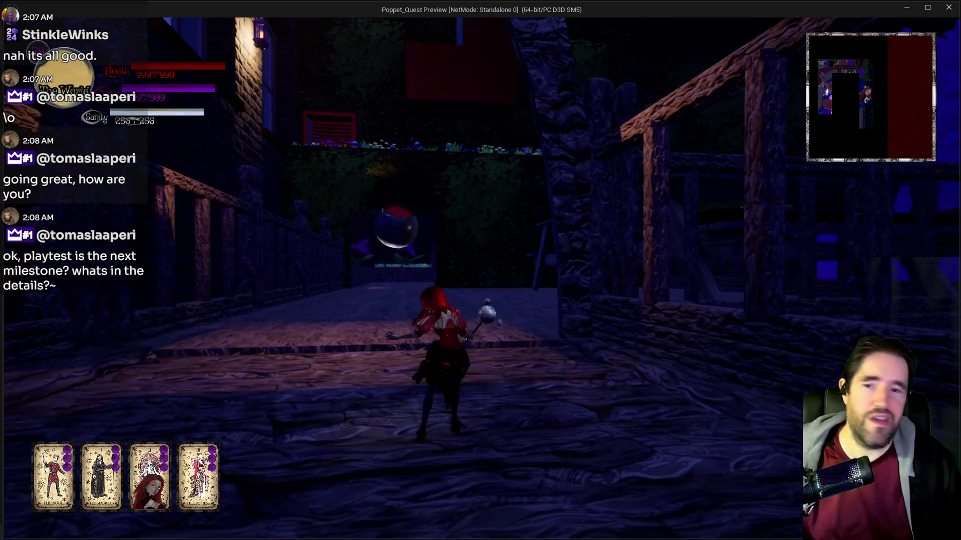
pyautogui.hotkey('alt', 'Tab')
pyautogui.press('Escape')
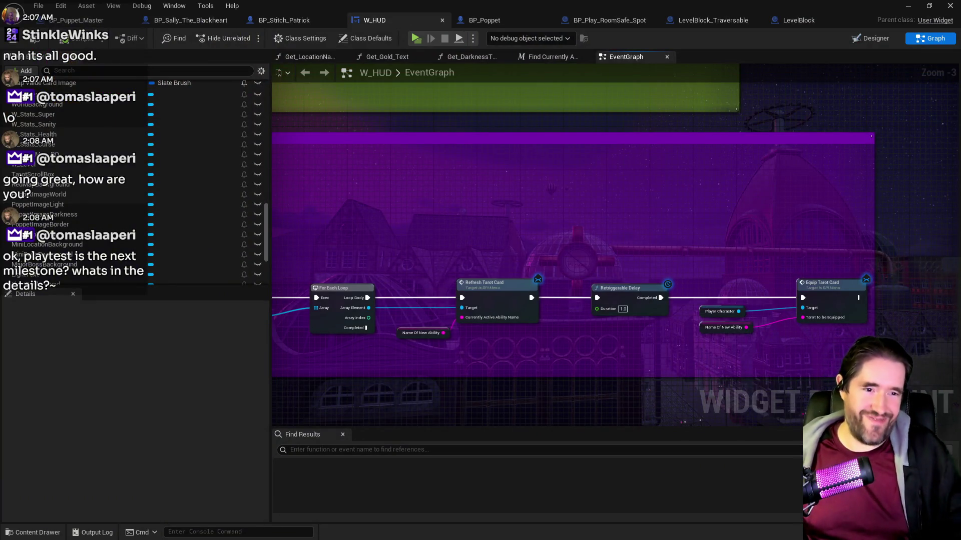
# - Delete item 7's weapon-switching delay text, then review items 6 and 8
pyautogui.hotkey('alt', 'Tab')
pyautogui.scroll(-5, 159, 381)
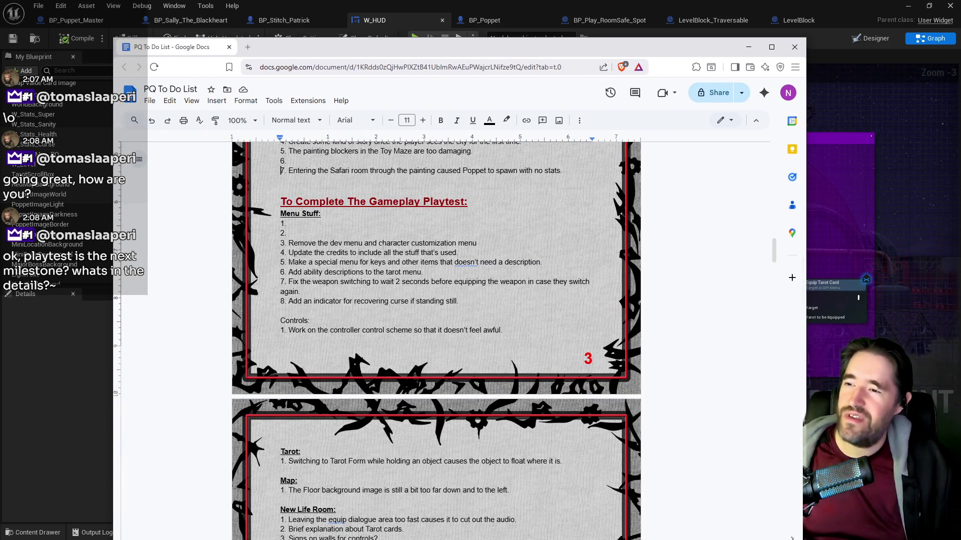
pyautogui.scroll(-1, 435, 340)
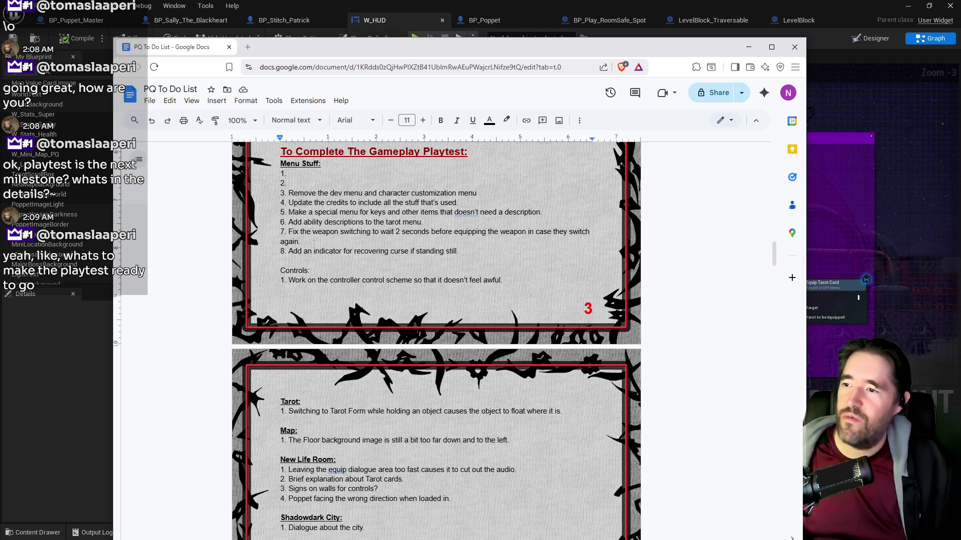
pyautogui.moveTo(301, 243); pyautogui.dragTo(294, 233)
pyautogui.press('BackSpace')
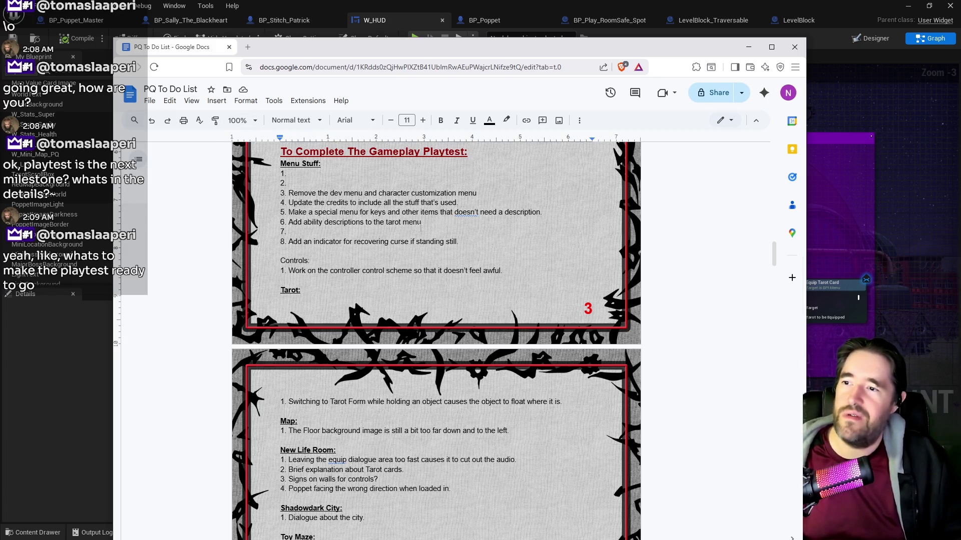
pyautogui.write('.')
pyautogui.moveTo(424, 222)
pyautogui.mouseDown()
pyautogui.moveTo(284, 232)
pyautogui.moveTo(288, 222)
pyautogui.mouseUp()
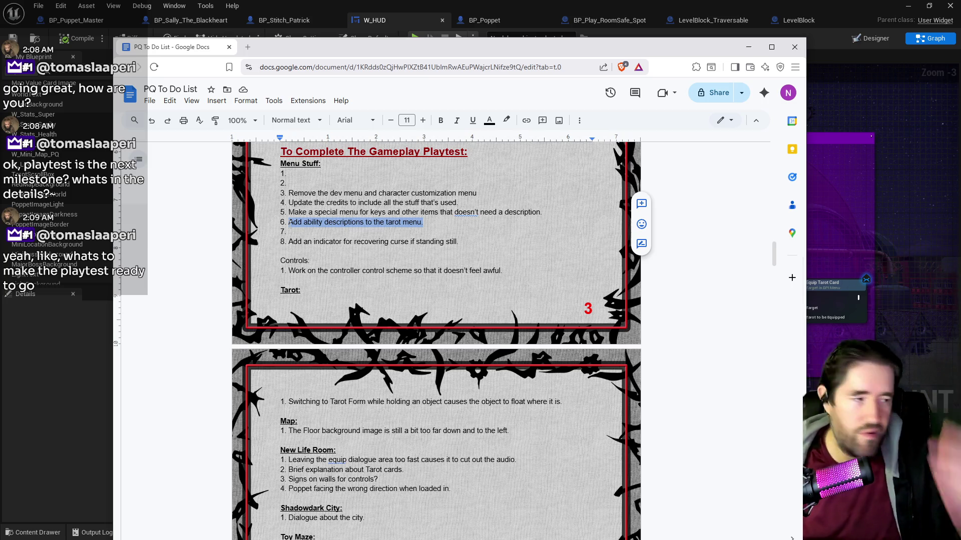
pyautogui.moveTo(474, 244); pyautogui.dragTo(314, 243)
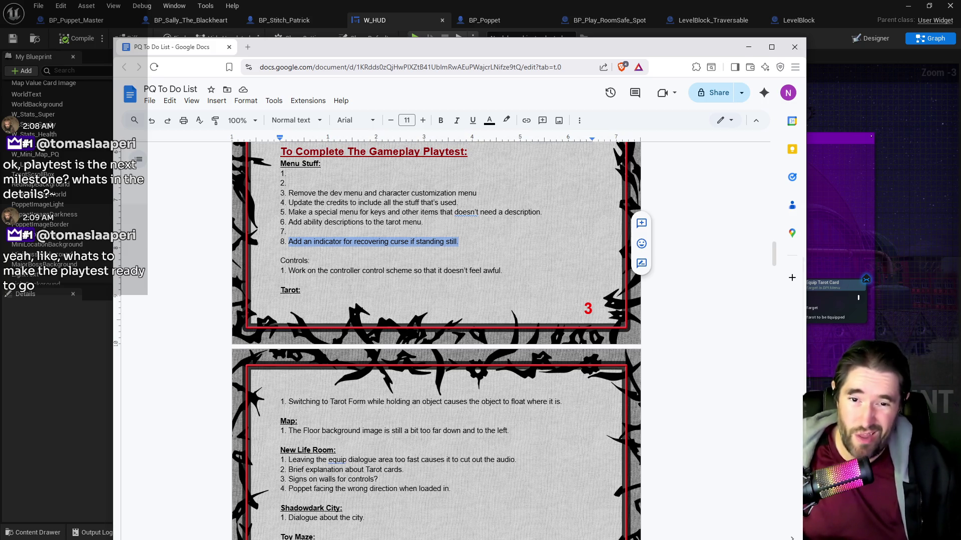
# - Highlight the controller control scheme and Tarot Form floating-object items, then return to Unreal
pyautogui.click(354, 270)
pyautogui.moveTo(502, 271)
pyautogui.mouseDown()
pyautogui.moveTo(280, 261)
pyautogui.moveTo(289, 271)
pyautogui.mouseUp()
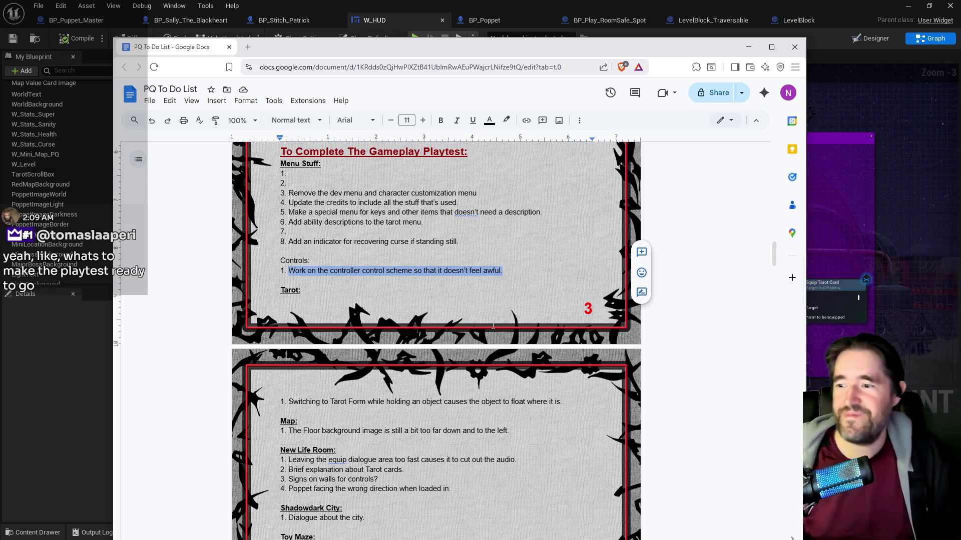
pyautogui.scroll(-2, 492, 325)
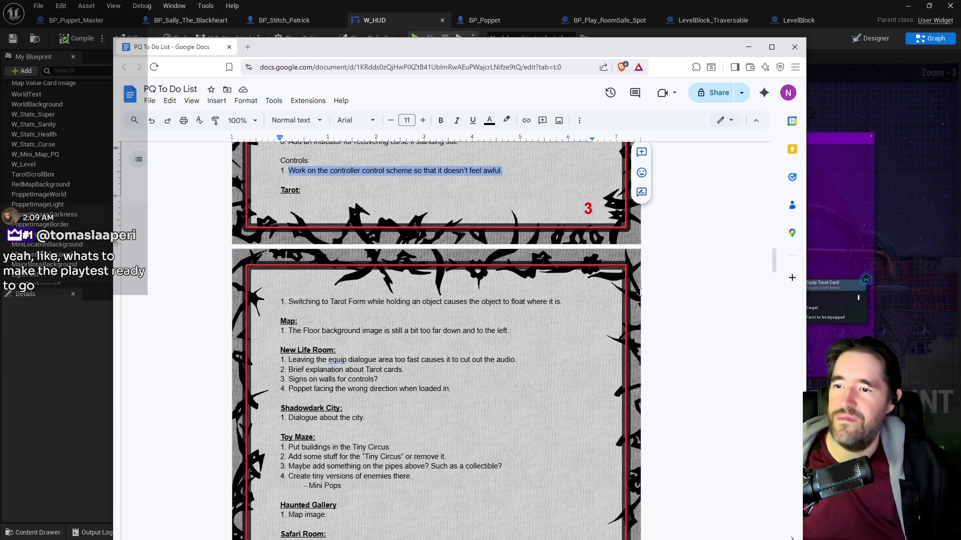
pyautogui.moveTo(563, 302)
pyautogui.mouseDown()
pyautogui.moveTo(279, 302)
pyautogui.moveTo(289, 302)
pyautogui.mouseUp()
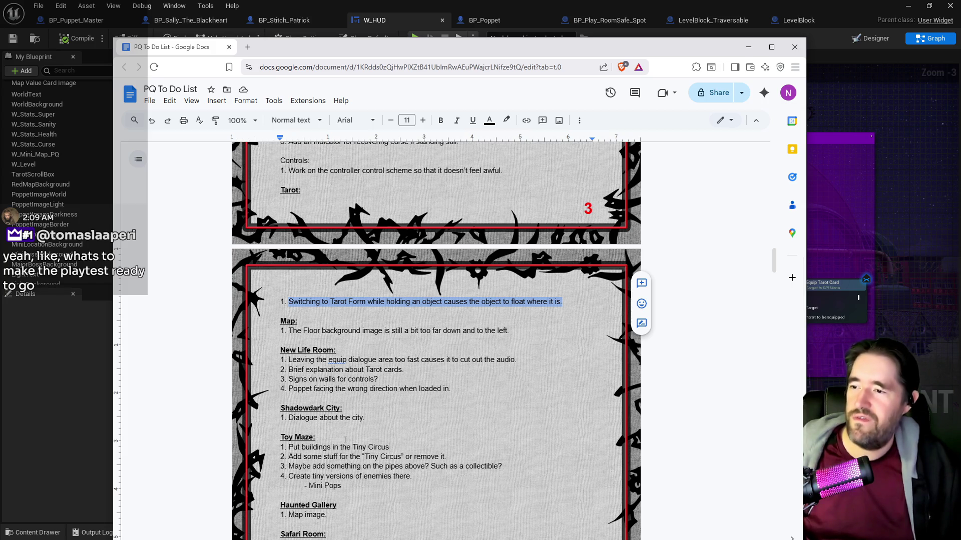
pyautogui.scroll(-2, 345, 440)
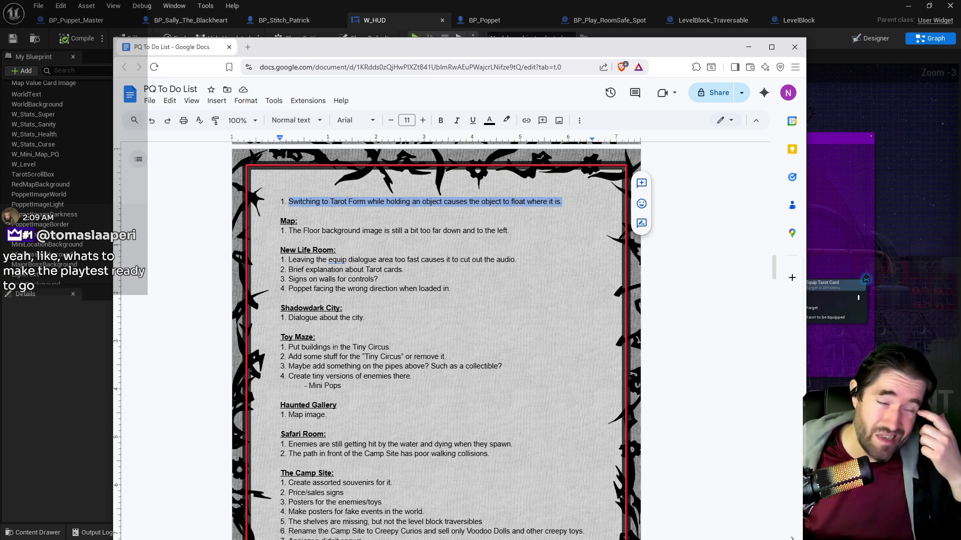
pyautogui.hotkey('alt', 'Tab')
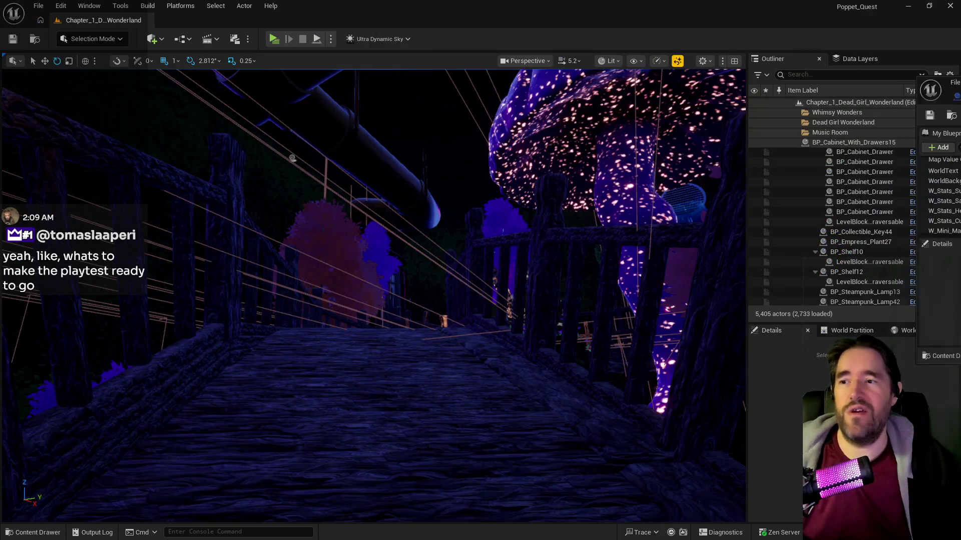
# - Fly the camera up to the attack tutorial sign and forward past the door
pyautogui.moveTo(472, 375); pyautogui.dragTo(472, 88)
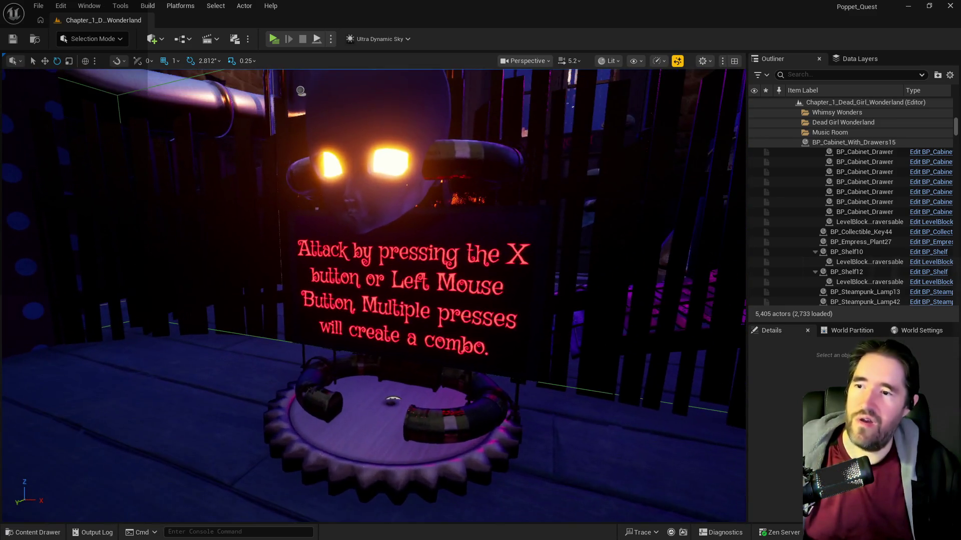
pyautogui.scroll(-10, 353, 328)
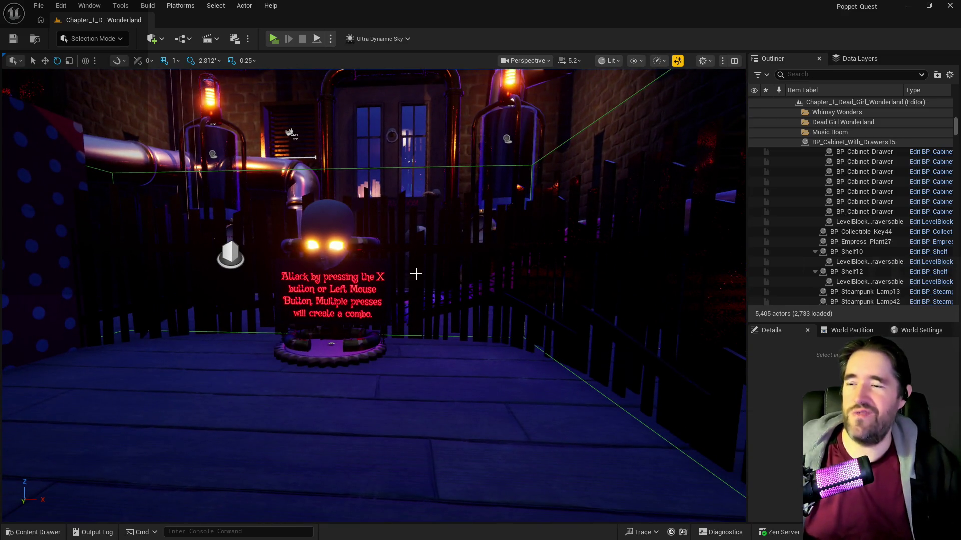
pyautogui.scroll(-5, 373, 293)
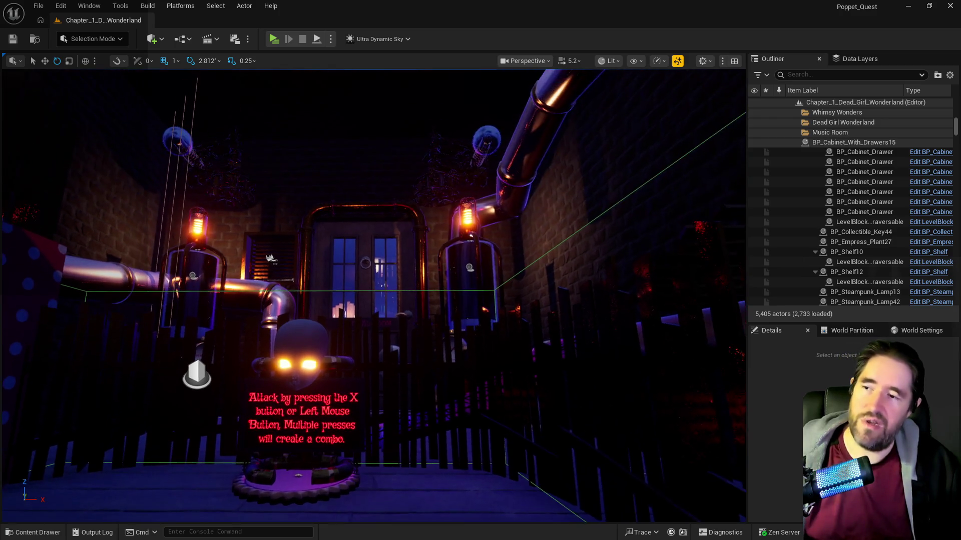
pyautogui.moveTo(374, 294)
pyautogui.mouseDown()
pyautogui.moveTo(374, 266)
pyautogui.moveTo(395, 253)
pyautogui.mouseUp()
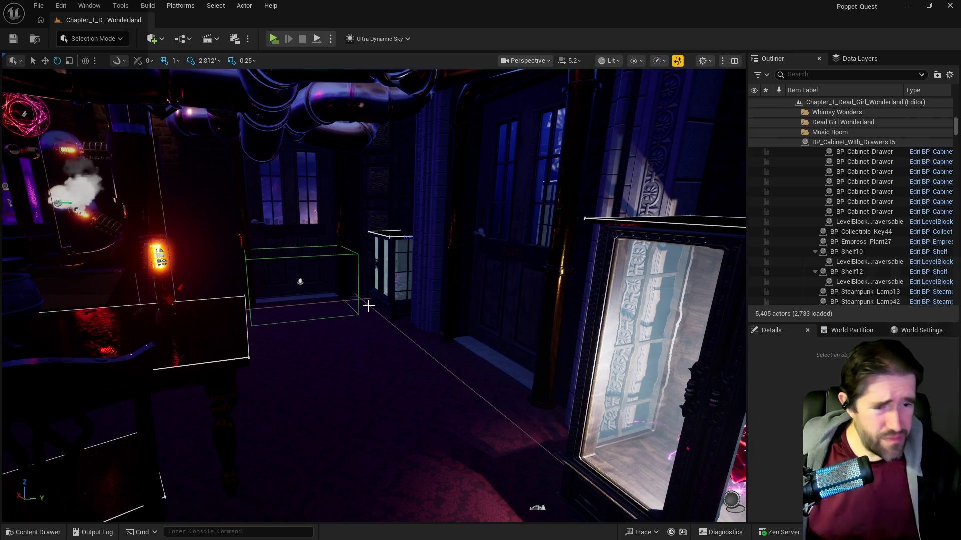
pyautogui.hotkey('alt', 'Tab')
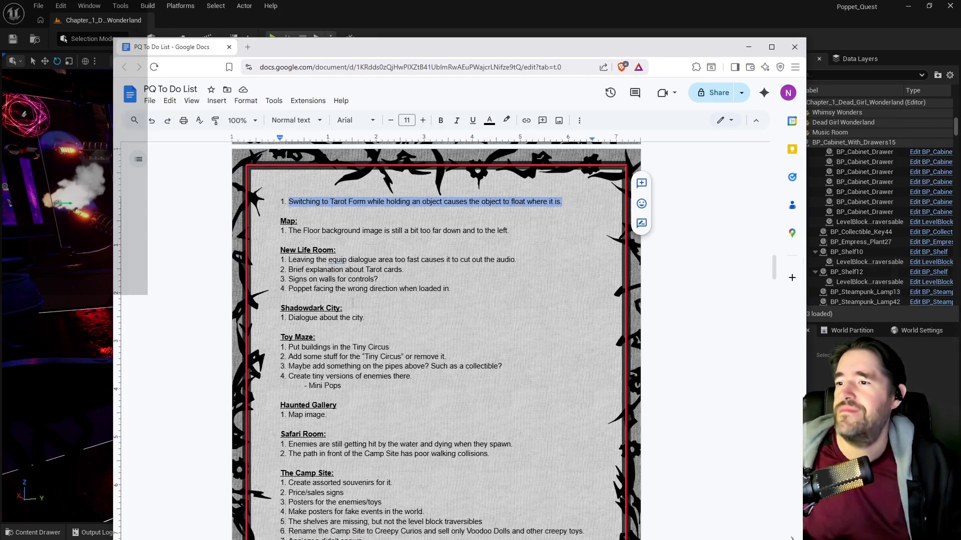
# - Cut the Shadowdark City heading and its dialogue item out of the playtest list
pyautogui.moveTo(365, 318); pyautogui.dragTo(271, 318)
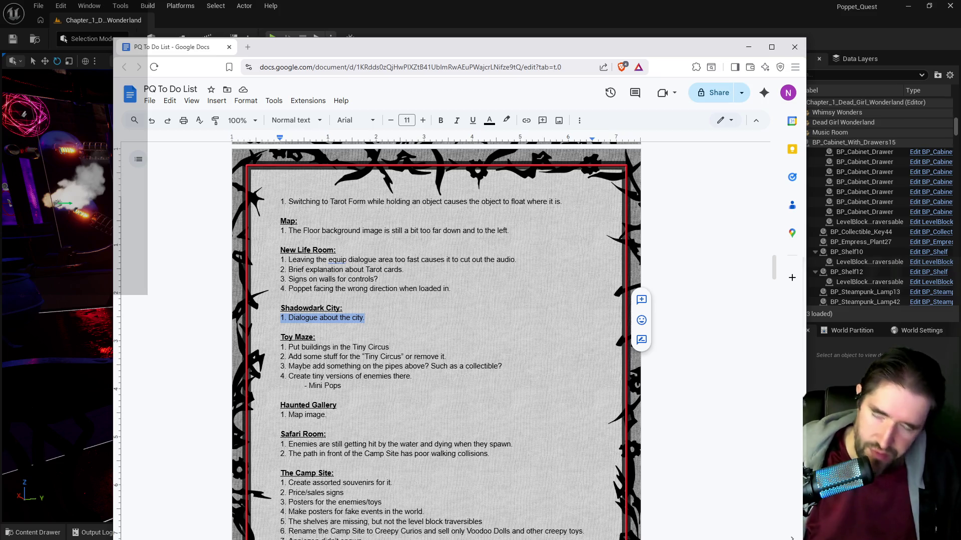
pyautogui.moveTo(368, 319); pyautogui.dragTo(261, 312)
pyautogui.press('BackSpace')
# - Paste the Shadowdark City section on a new line under the Enemies list in To Do
pyautogui.scroll(-10, 261, 311)
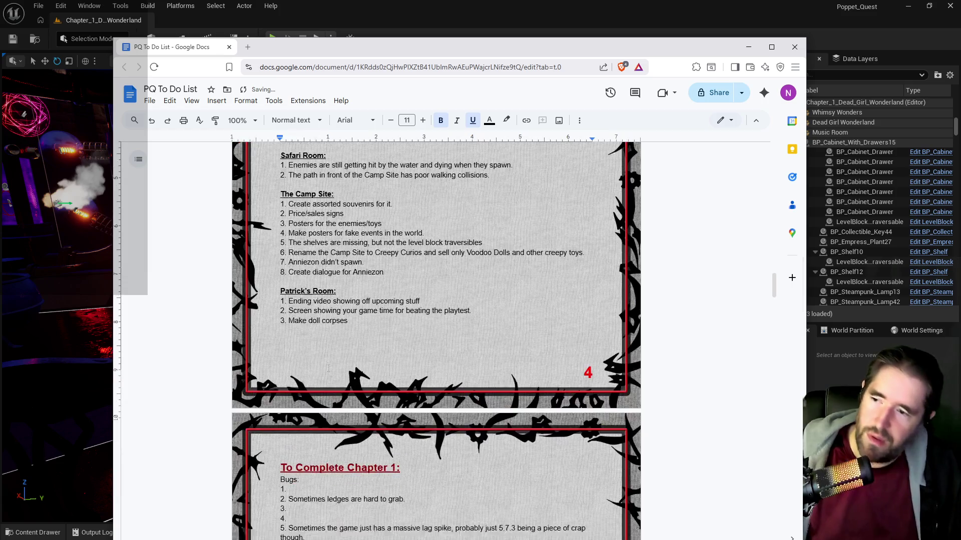
pyautogui.scroll(-7, 290, 366)
pyautogui.scroll(-4, 290, 367)
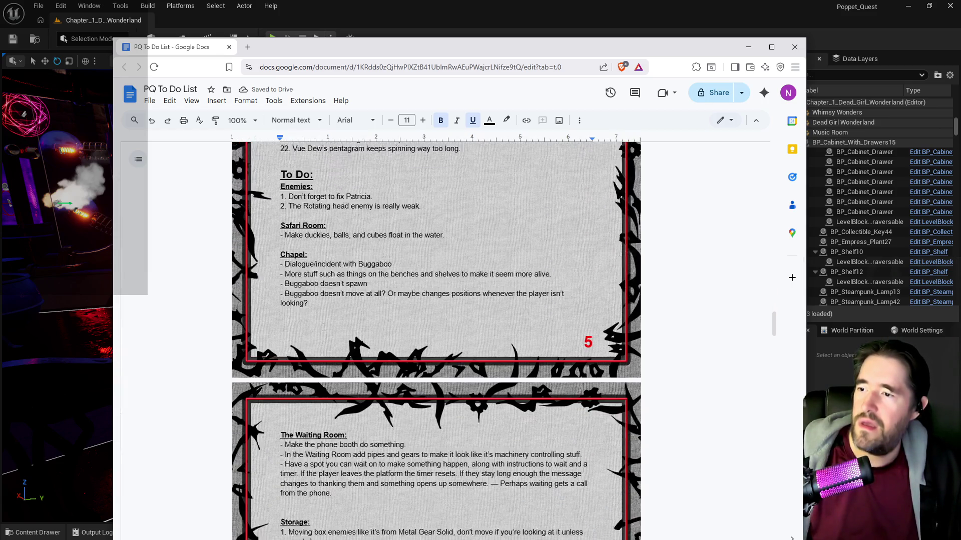
pyautogui.scroll(2, 281, 407)
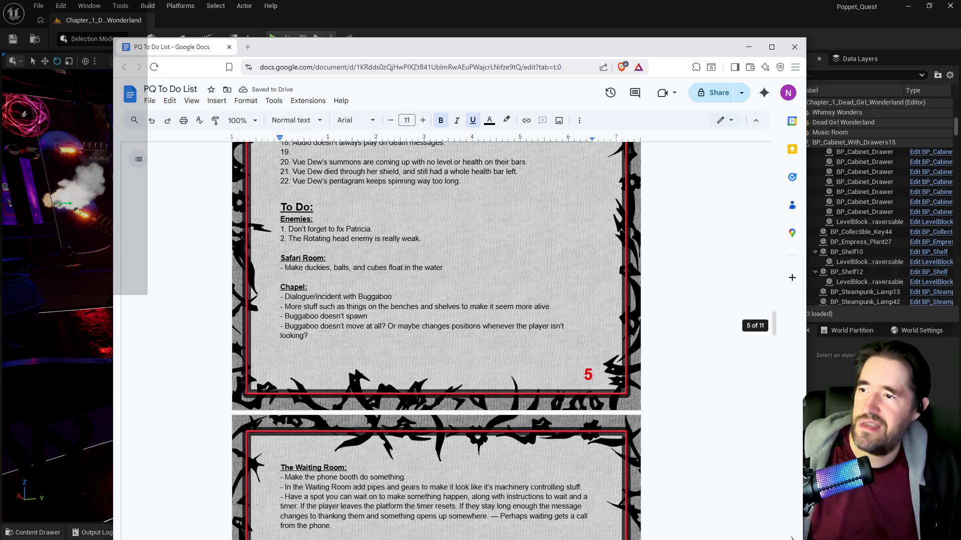
pyautogui.click(280, 248)
pyautogui.press('Return')
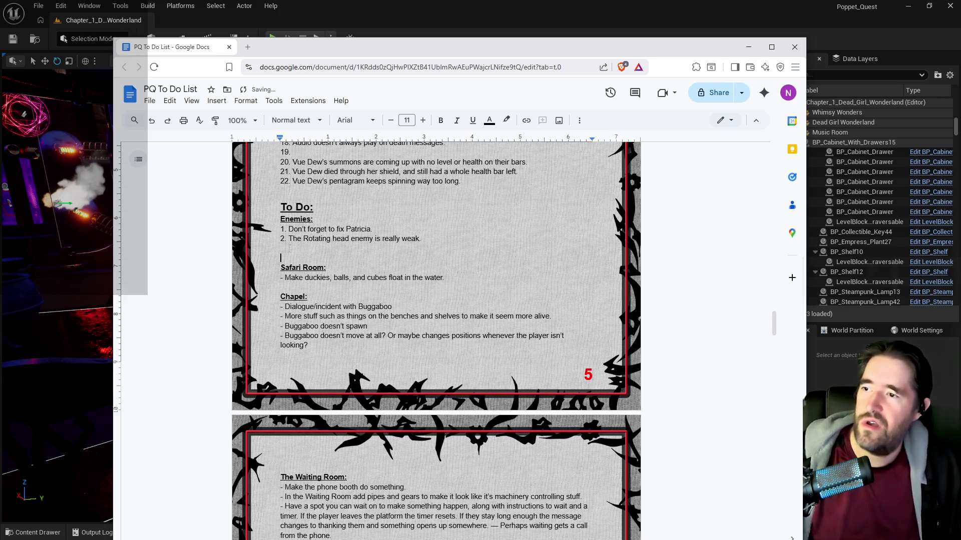
pyautogui.write('Shadowdark City: 1. Dialogue about the city')
pyautogui.scroll(9, 435, 341)
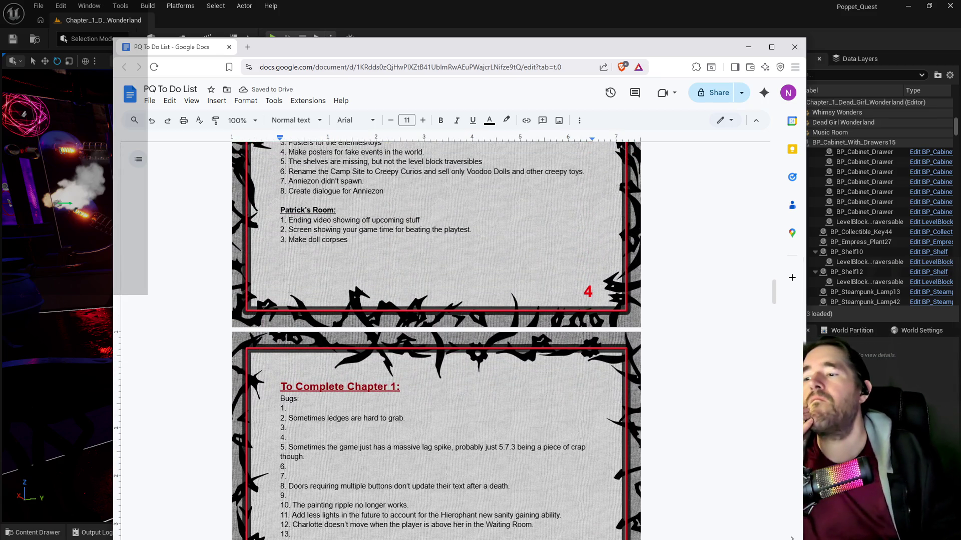
pyautogui.scroll(3, 289, 292)
pyautogui.scroll(2, 289, 292)
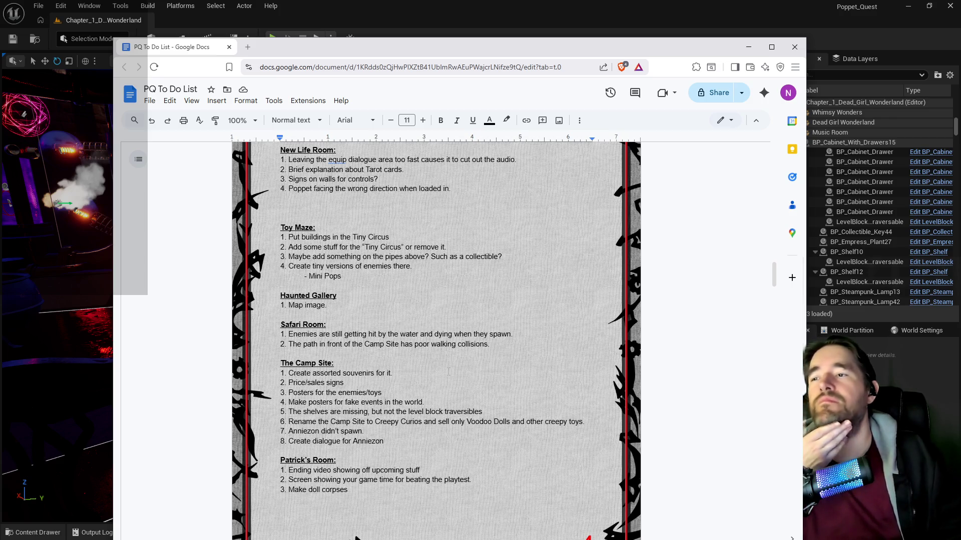
pyautogui.scroll(-2, 447, 372)
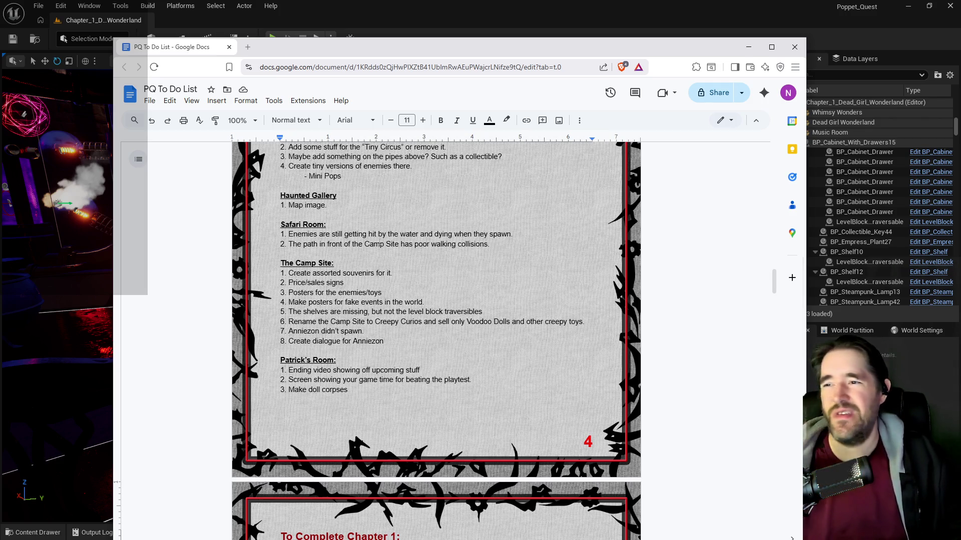
# - Place the caret after the collisions item and briefly select the last two Patrick's Room items
pyautogui.click(369, 231)
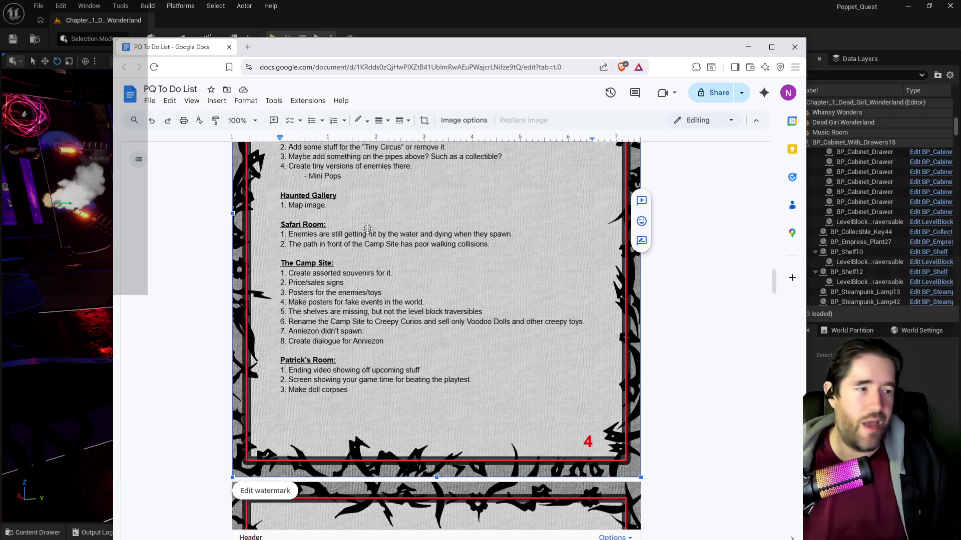
pyautogui.click(476, 244)
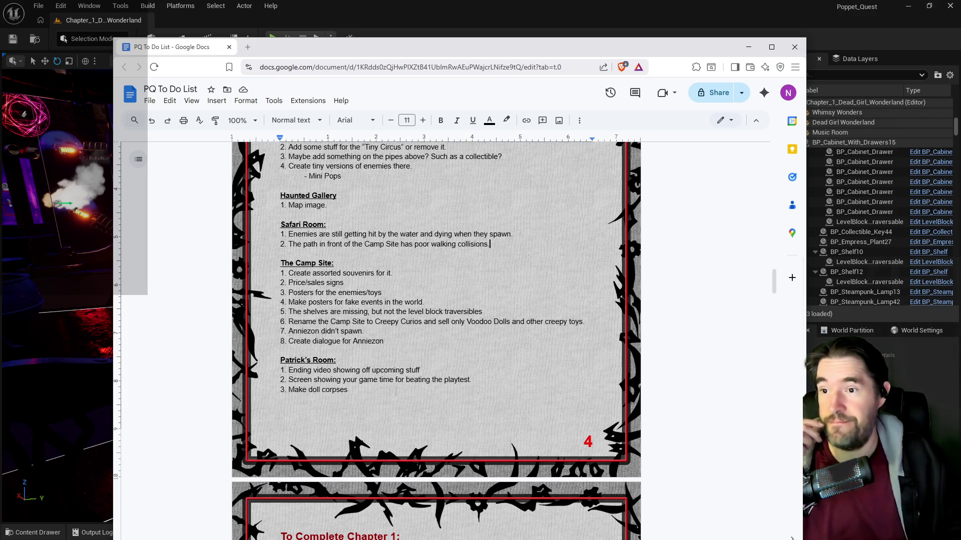
pyautogui.scroll(-2, 378, 390)
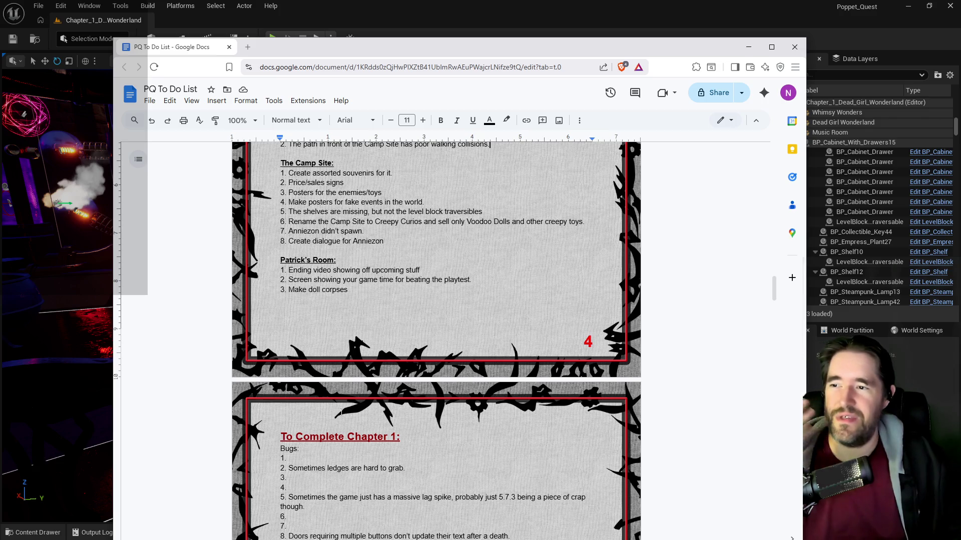
pyautogui.scroll(2, 334, 401)
pyautogui.moveTo(347, 390)
pyautogui.mouseDown()
pyautogui.moveTo(281, 350)
pyautogui.moveTo(281, 371)
pyautogui.moveTo(281, 361)
pyautogui.moveTo(390, 380)
pyautogui.mouseUp()
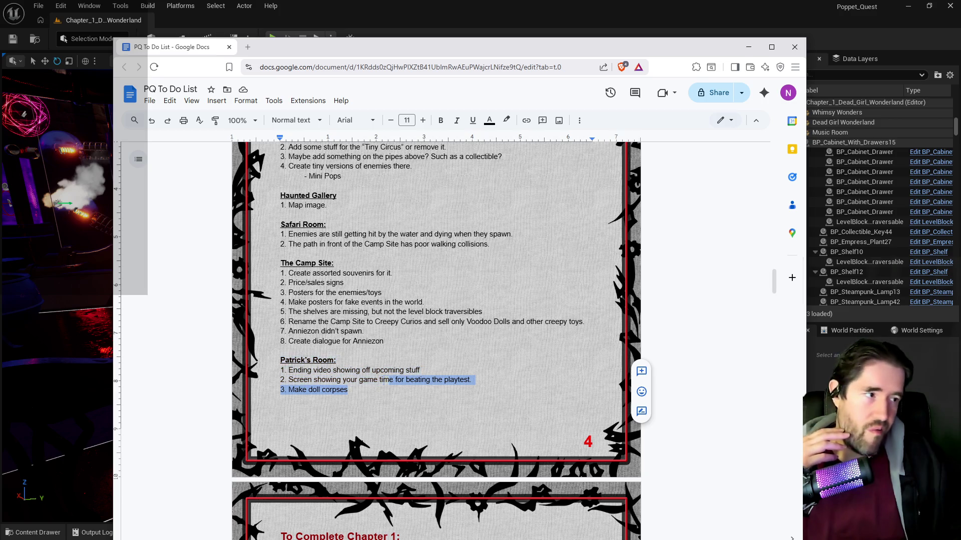
pyautogui.click(470, 379)
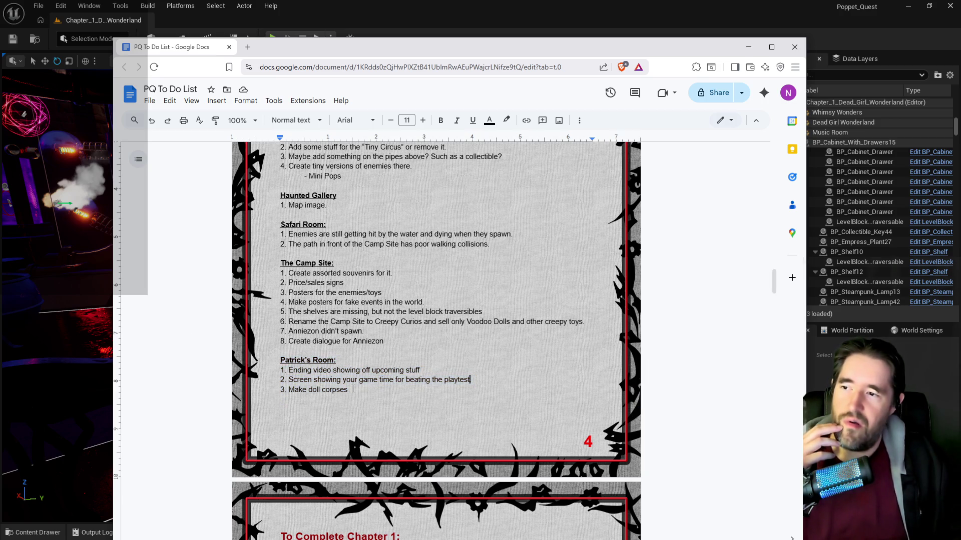
# - Select the two Anniezon items under The Camp Site, then move the document aside to reveal the level
pyautogui.scroll(3, 435, 340)
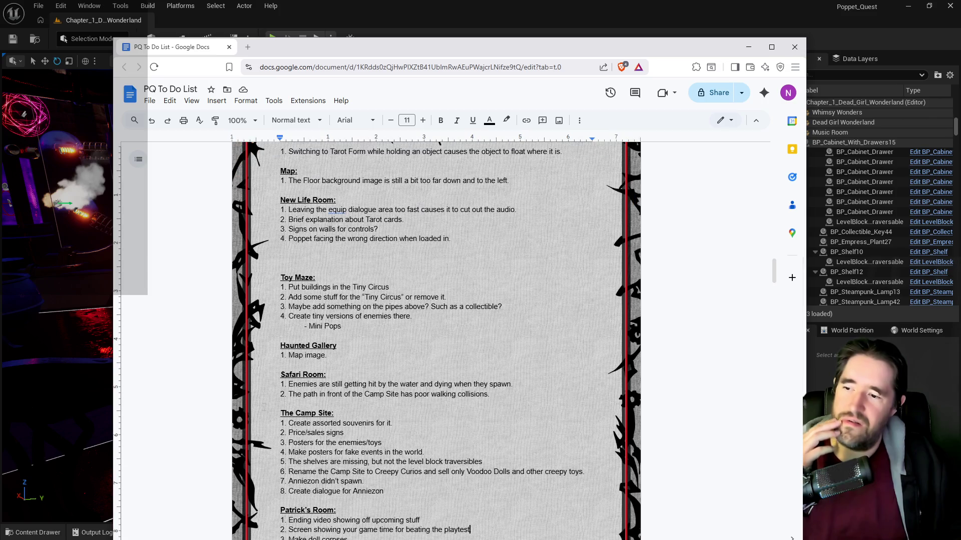
pyautogui.scroll(-3, 436, 340)
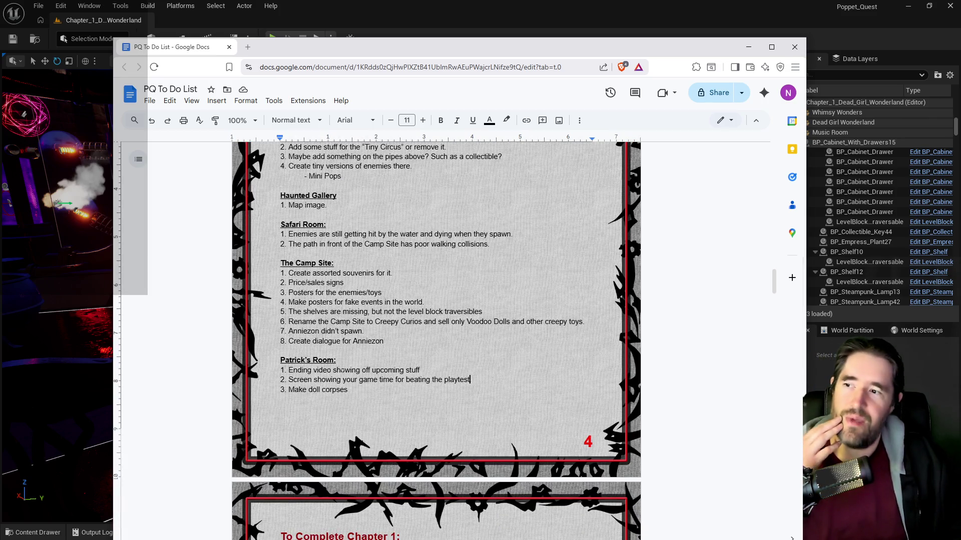
pyautogui.moveTo(407, 344)
pyautogui.mouseDown()
pyautogui.moveTo(270, 342)
pyautogui.moveTo(249, 332)
pyautogui.mouseUp()
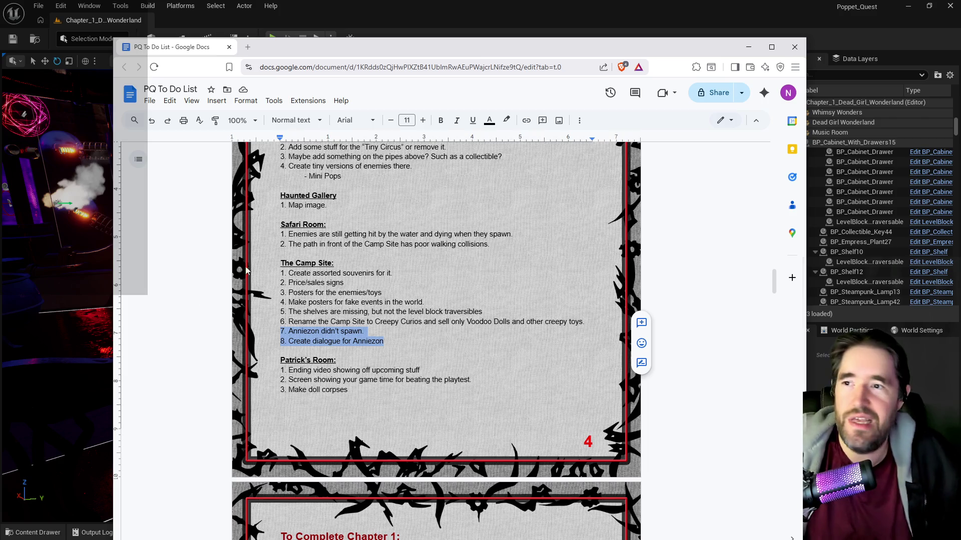
pyautogui.moveTo(506, 46)
pyautogui.mouseDown()
pyautogui.moveTo(960, 112)
pyautogui.moveTo(594, 88)
pyautogui.moveTo(960, 100)
pyautogui.mouseUp()
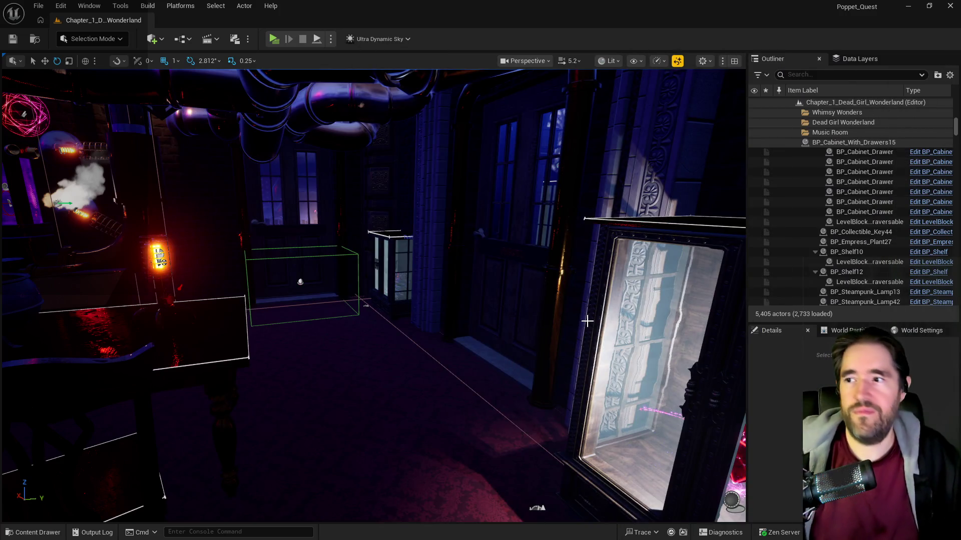
# - Fly past the glass cabinet, lit table and overhead pipes up close to the green-boxed cabinet and steps
pyautogui.moveTo(417, 295)
pyautogui.mouseDown()
pyautogui.moveTo(416, 280)
pyautogui.moveTo(428, 305)
pyautogui.moveTo(365, 295)
pyautogui.moveTo(375, 301)
pyautogui.mouseUp()
pyautogui.moveTo(550, 149)
pyautogui.mouseDown()
pyautogui.moveTo(298, 300)
pyautogui.moveTo(400, 414)
pyautogui.moveTo(496, 409)
pyautogui.moveTo(501, 396)
pyautogui.moveTo(470, 397)
pyautogui.moveTo(510, 398)
pyautogui.moveTo(496, 407)
pyautogui.mouseUp()
pyautogui.moveTo(493, 345); pyautogui.dragTo(493, 345)
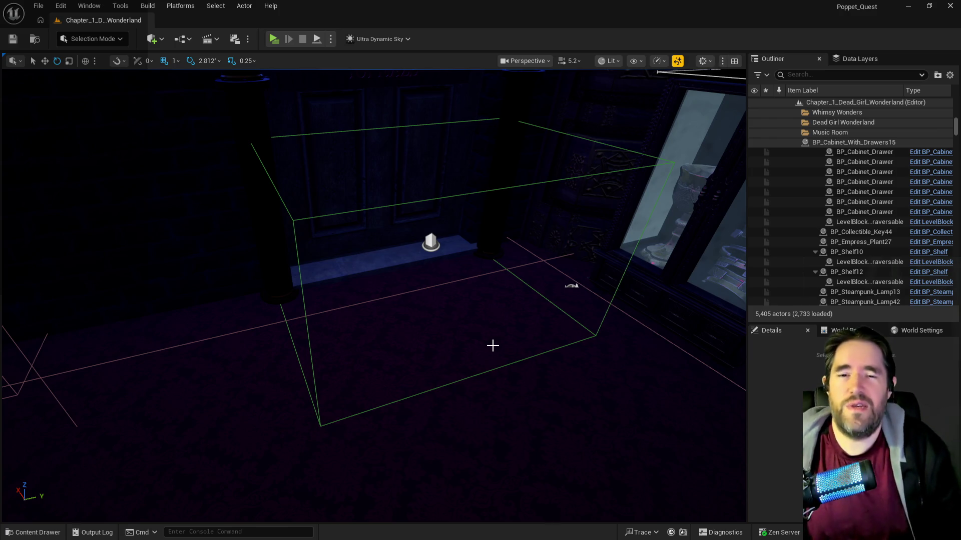
pyautogui.moveTo(429, 440); pyautogui.dragTo(429, 440)
pyautogui.moveTo(361, 435); pyautogui.dragTo(360, 436)
pyautogui.moveTo(496, 429); pyautogui.dragTo(496, 429)
pyautogui.moveTo(368, 383); pyautogui.dragTo(393, 382)
# - Select The Curse trigger box and fly from the Carnival booth to the gear wheels and pipes
pyautogui.click(392, 382)
pyautogui.moveTo(410, 310); pyautogui.dragTo(411, 310)
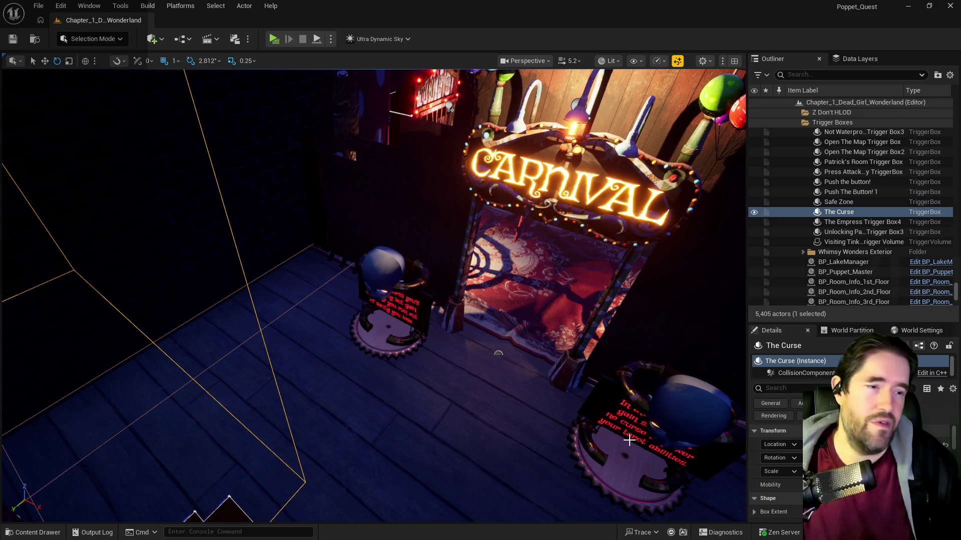
pyautogui.moveTo(623, 440); pyautogui.dragTo(623, 439)
pyautogui.moveTo(312, 403); pyautogui.dragTo(313, 403)
# - Fly on past the glowing-clock dresser and glass-paned door out over the mushroom garden
pyautogui.moveTo(610, 436); pyautogui.dragTo(609, 435)
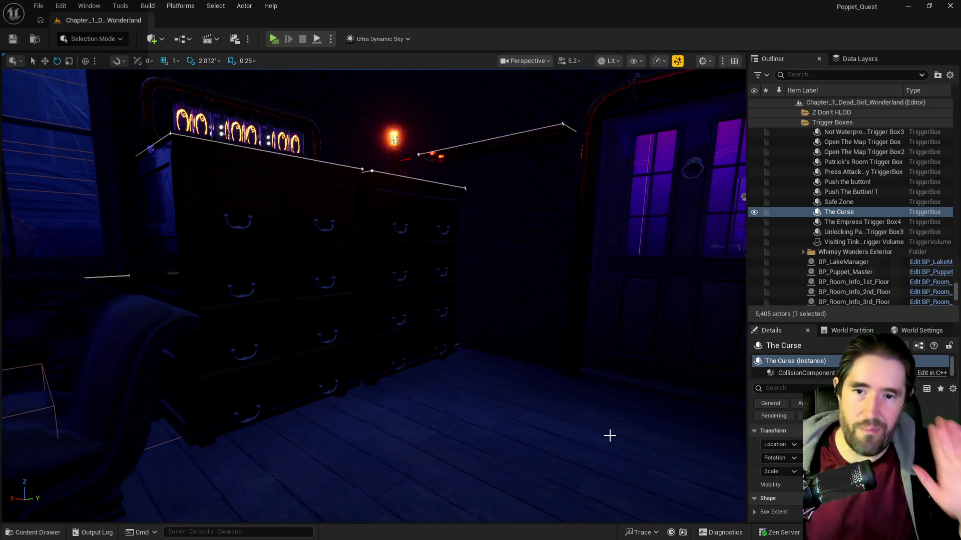
pyautogui.moveTo(551, 438); pyautogui.dragTo(532, 446)
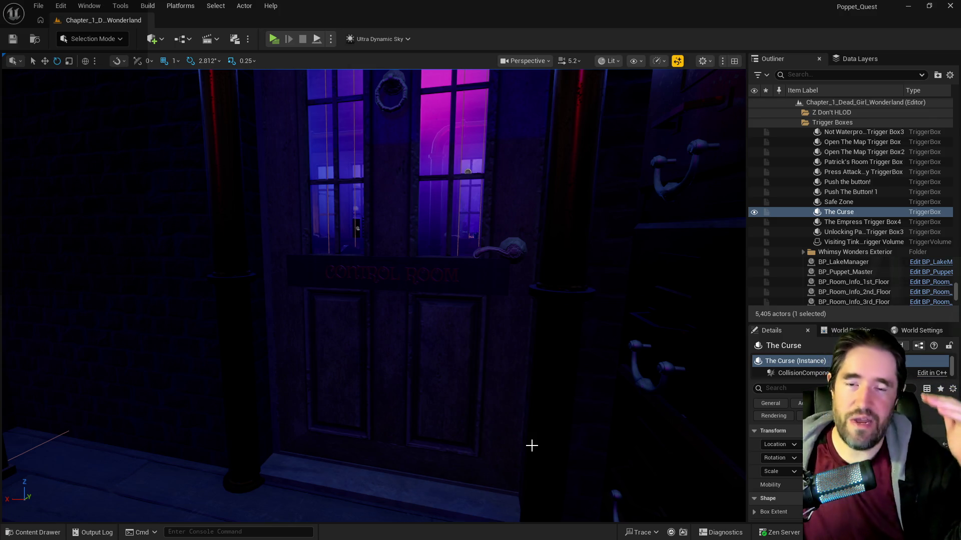
pyautogui.moveTo(532, 445); pyautogui.dragTo(492, 463)
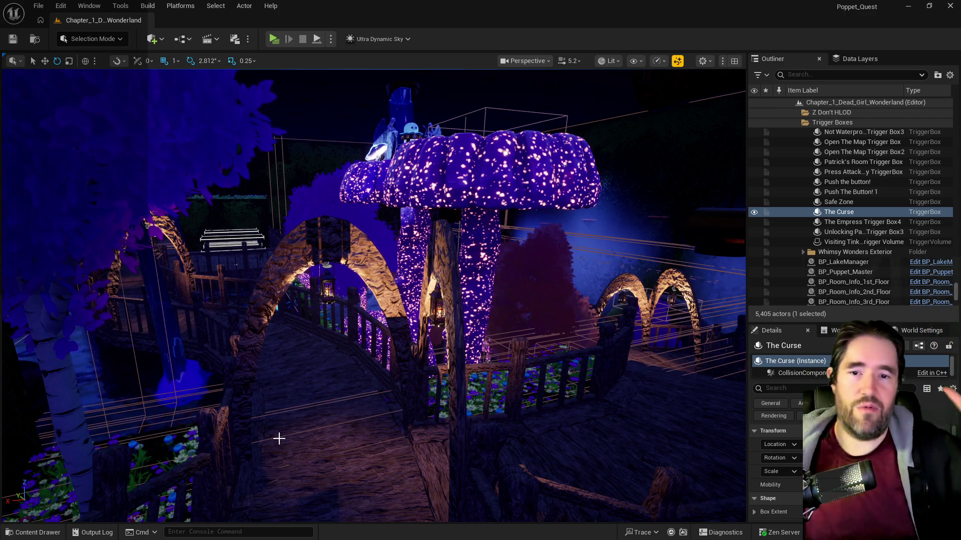
pyautogui.moveTo(270, 508)
pyautogui.mouseDown()
pyautogui.moveTo(410, 451)
pyautogui.moveTo(396, 476)
pyautogui.mouseUp()
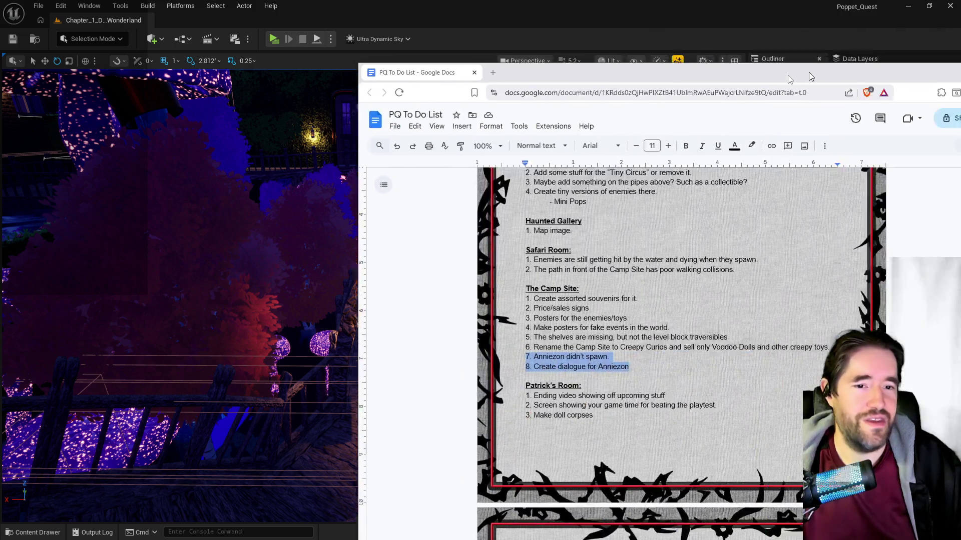
pyautogui.moveTo(809, 72); pyautogui.dragTo(589, 64)
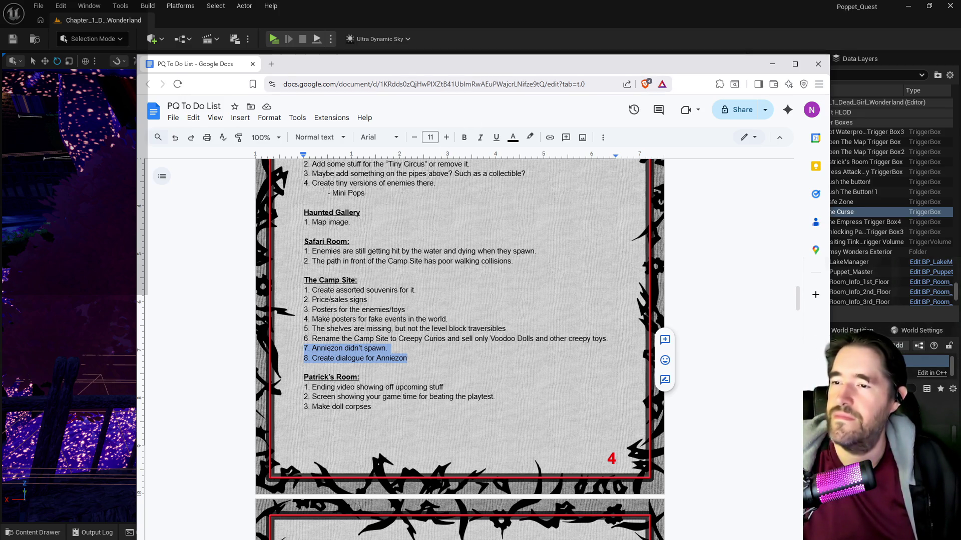
pyautogui.moveTo(450, 64); pyautogui.dragTo(960, 63)
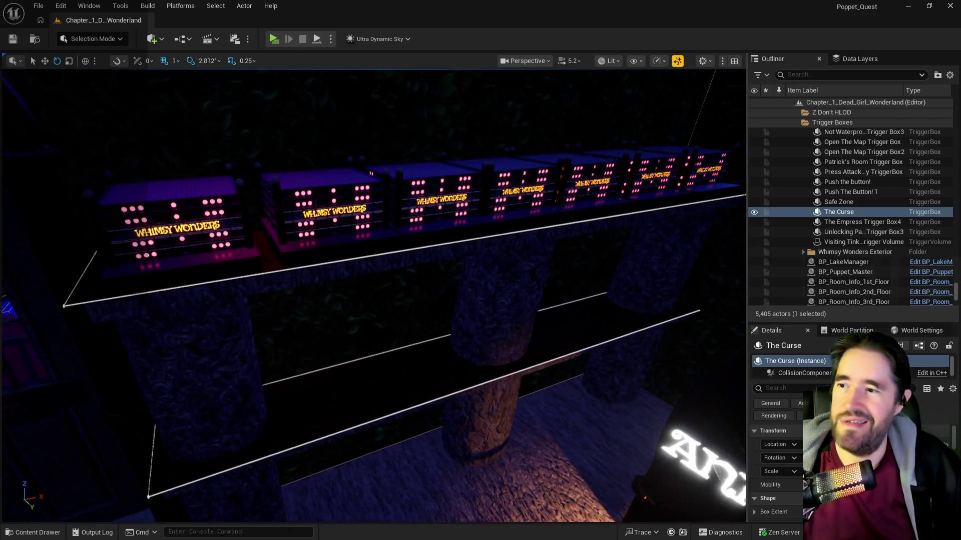
# - Fly forward with W past the balloons, lantern and glowing street sign, then return to the to-do doc
pyautogui.press('w')
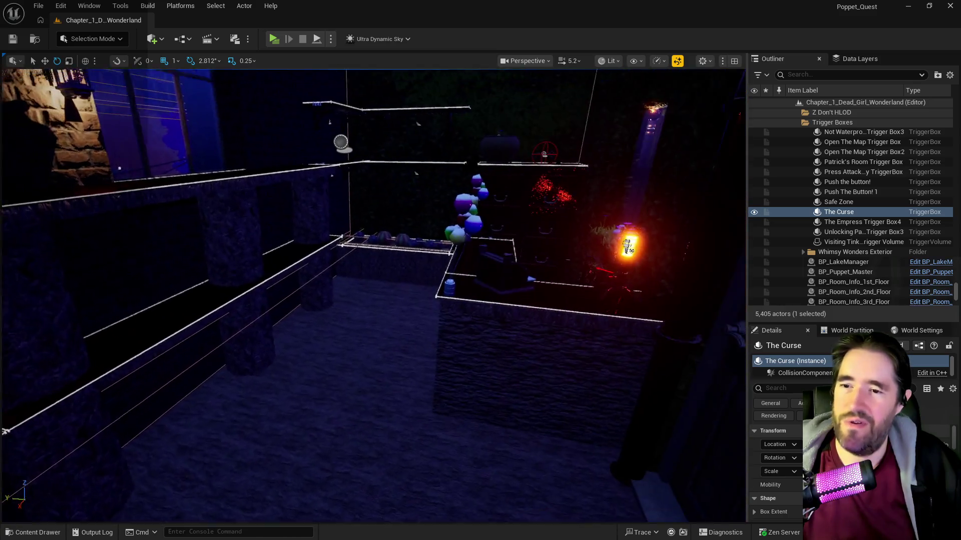
pyautogui.press('w')
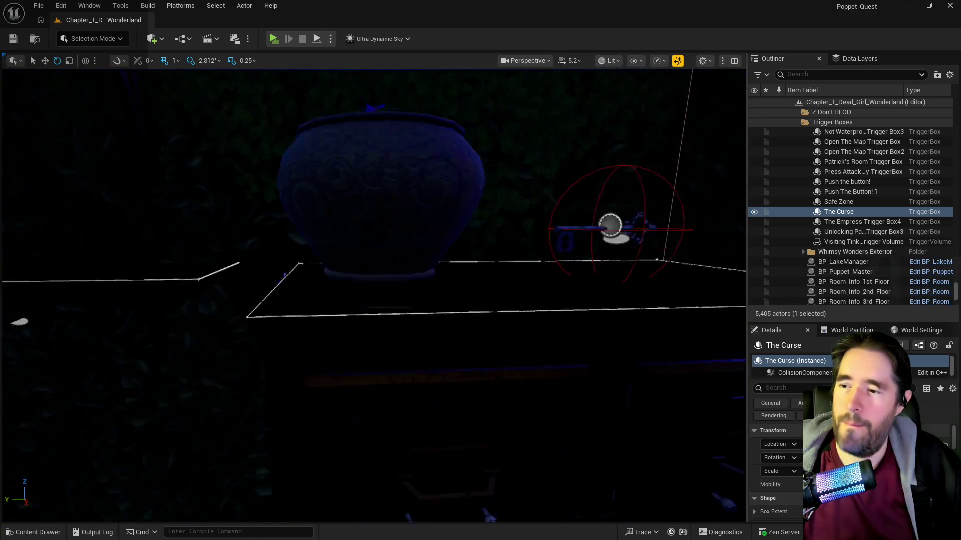
pyautogui.press('w')
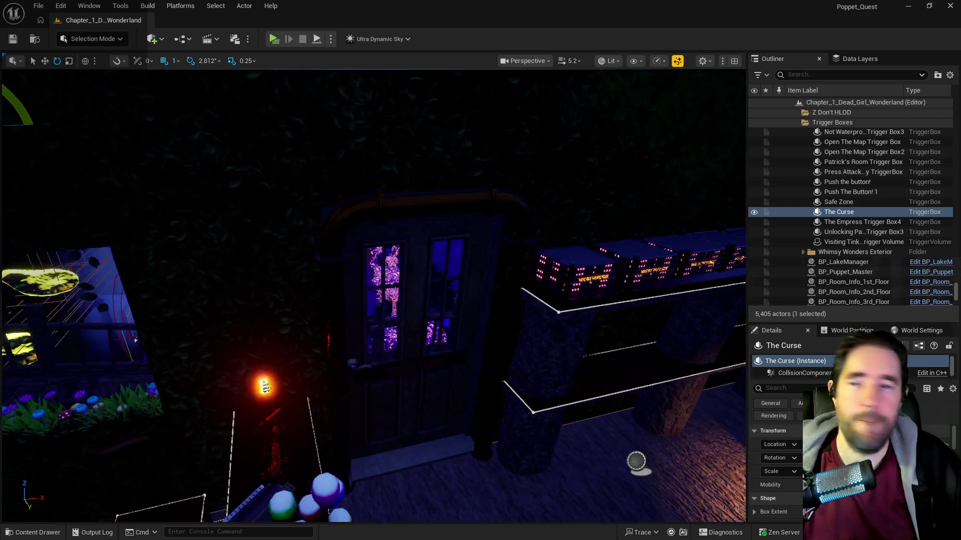
pyautogui.press('w')
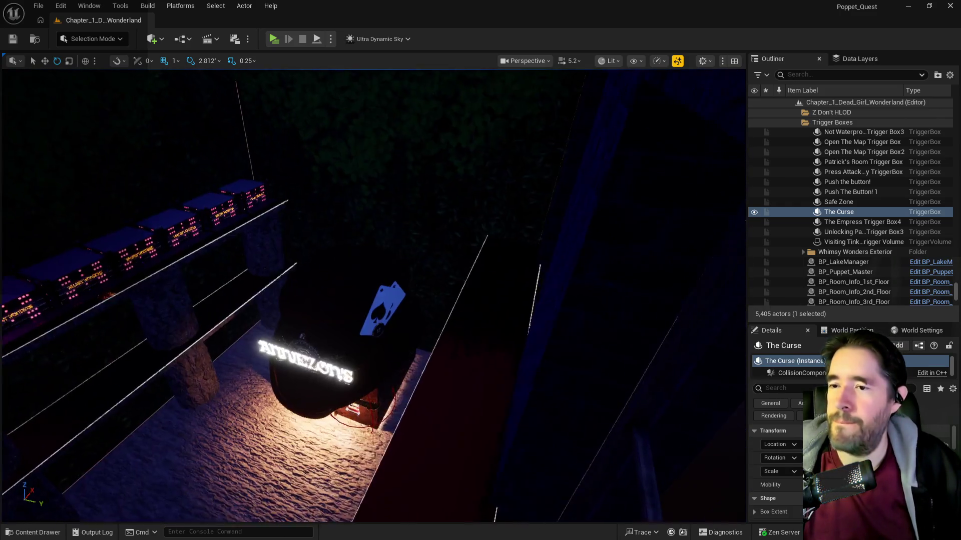
pyautogui.press('w')
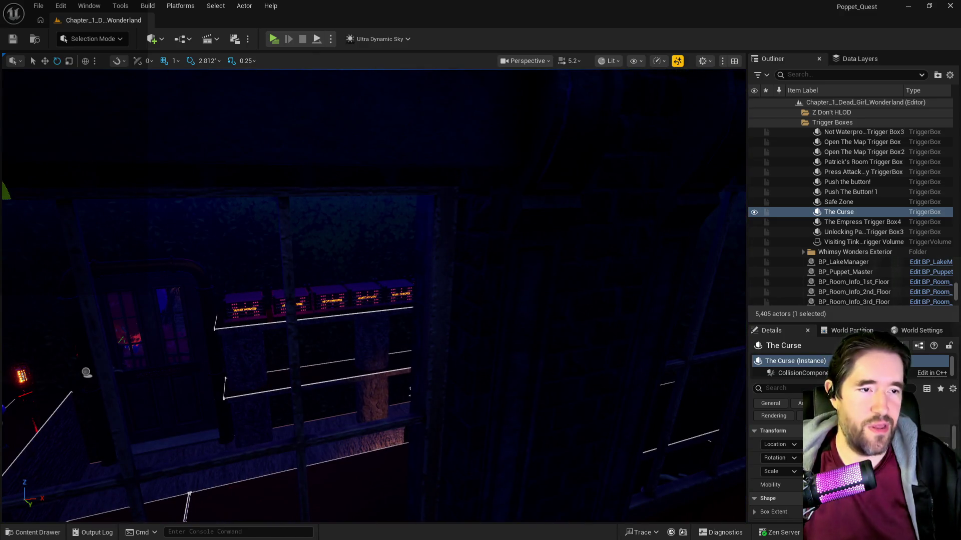
pyautogui.hotkey('alt', 'Tab')
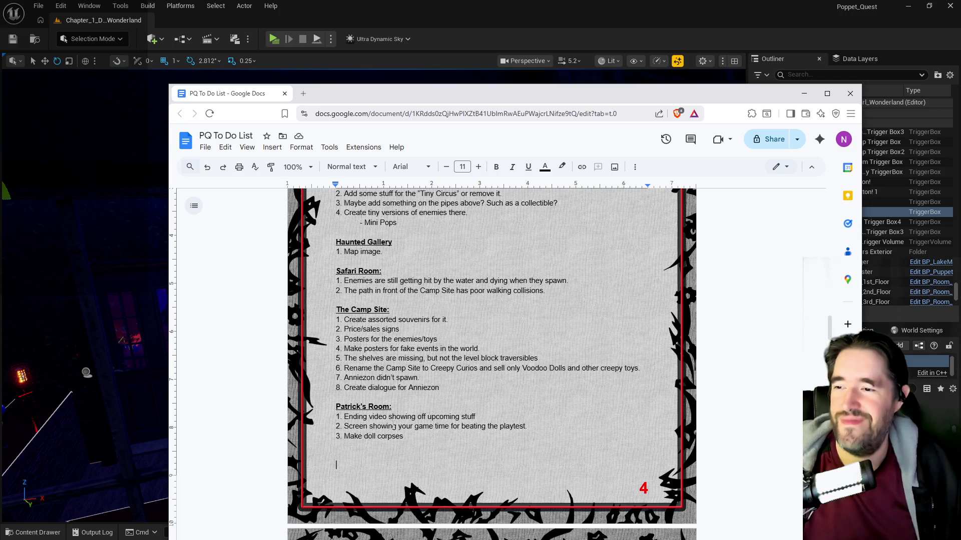
# - Return to the Unreal level and sweep the view across to the foliage
pyautogui.hotkey('alt', 'Tab')
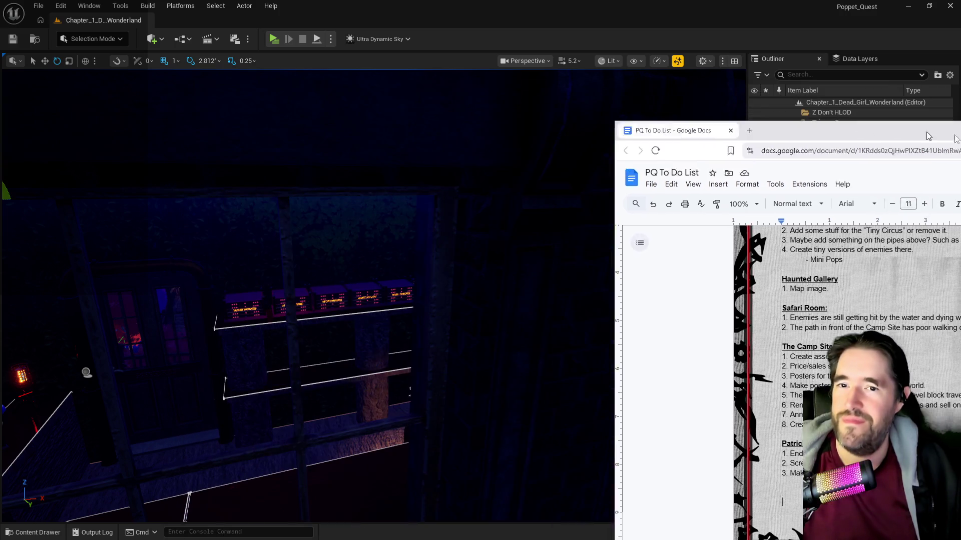
pyautogui.press('f')
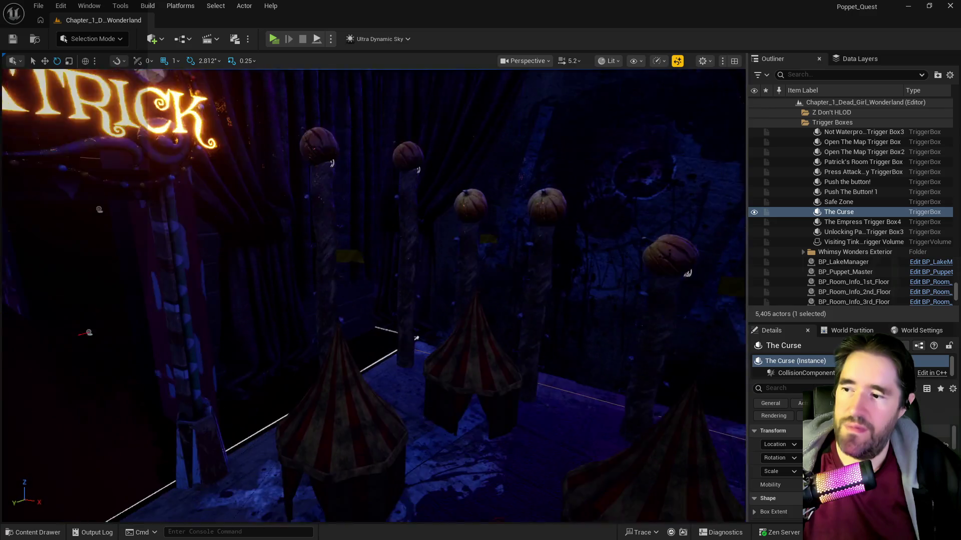
# - Select the striped tent tent_small_mesh3 in Patrick's Room
pyautogui.click(341, 339)
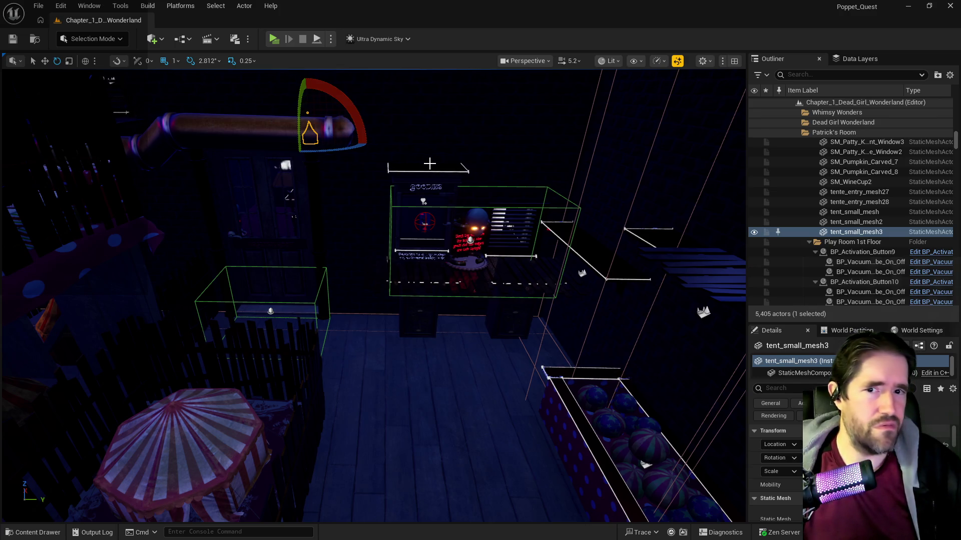
# - Fly through the gear room, polka-dot room and mushroom arch, then focus on tent_small_mesh3
pyautogui.press('w')
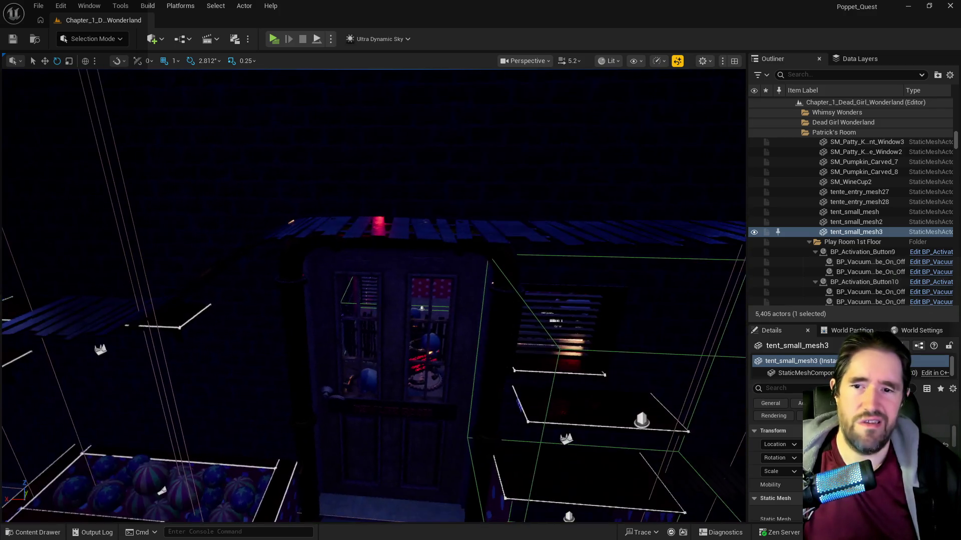
pyautogui.press('w')
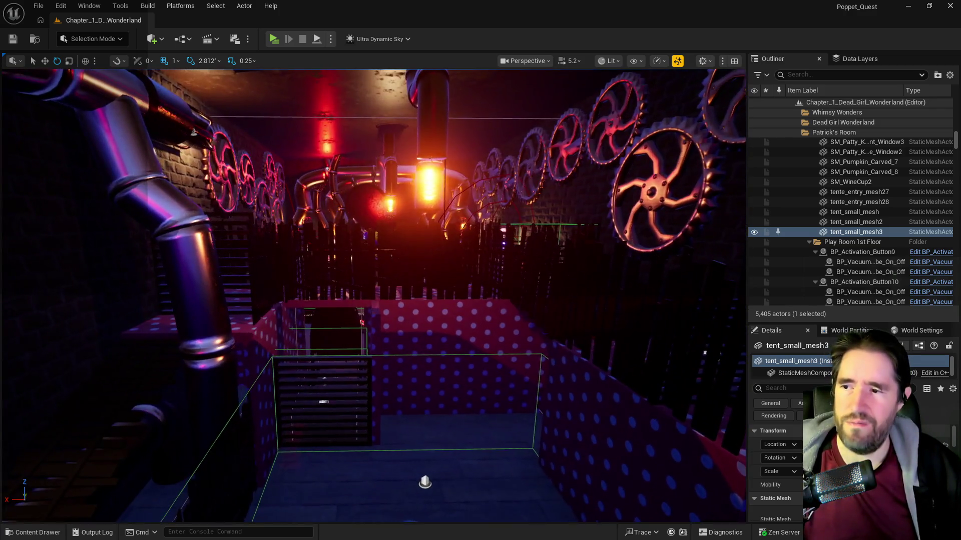
pyautogui.press('w')
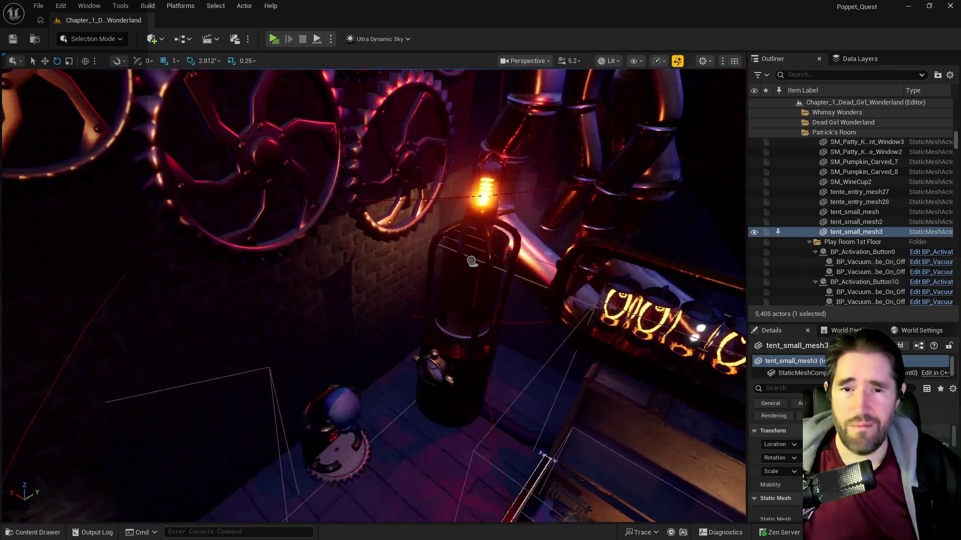
pyautogui.press('w')
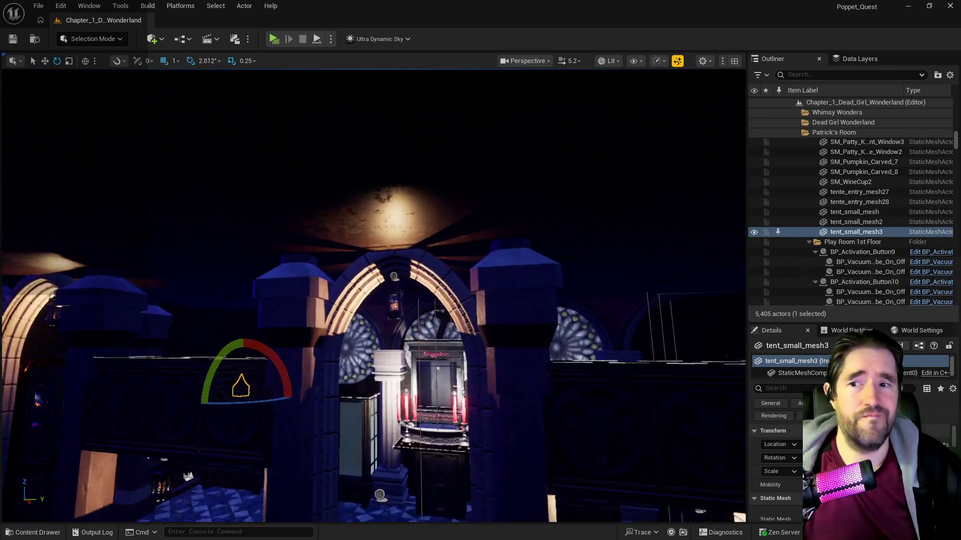
pyautogui.press('w')
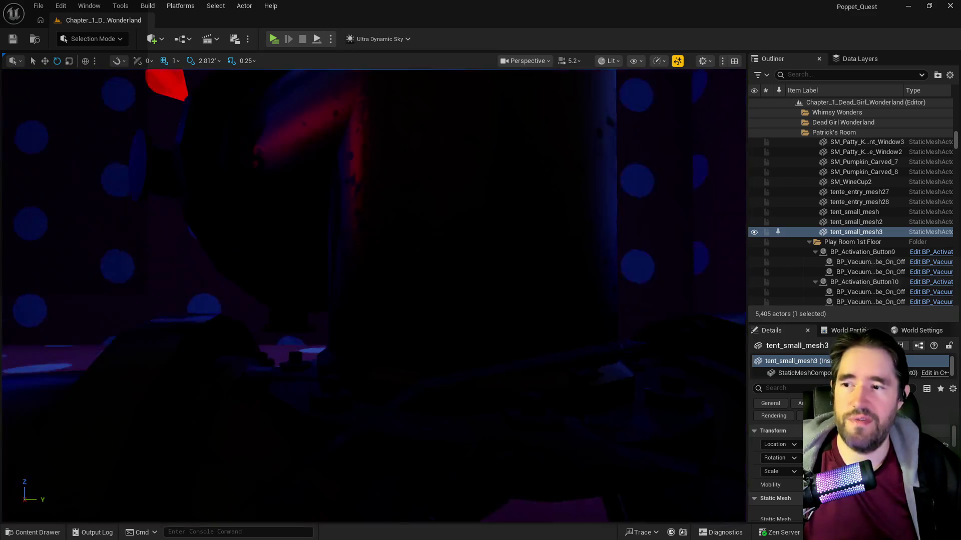
pyautogui.press('w')
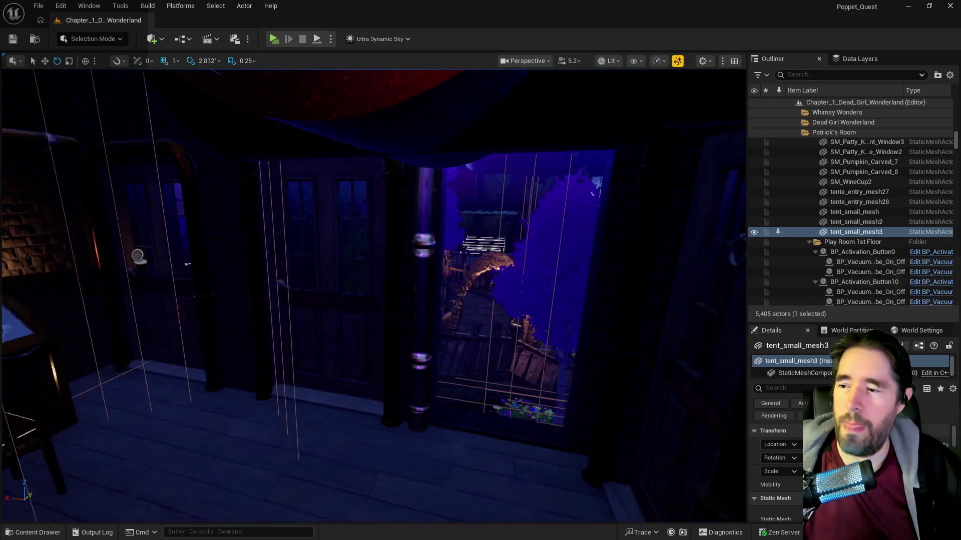
pyautogui.press('w')
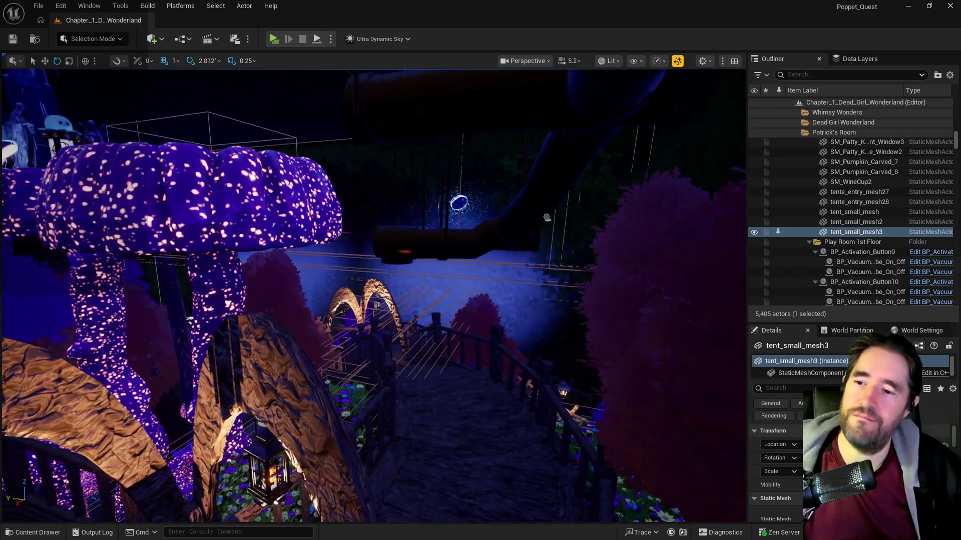
pyautogui.press('w')
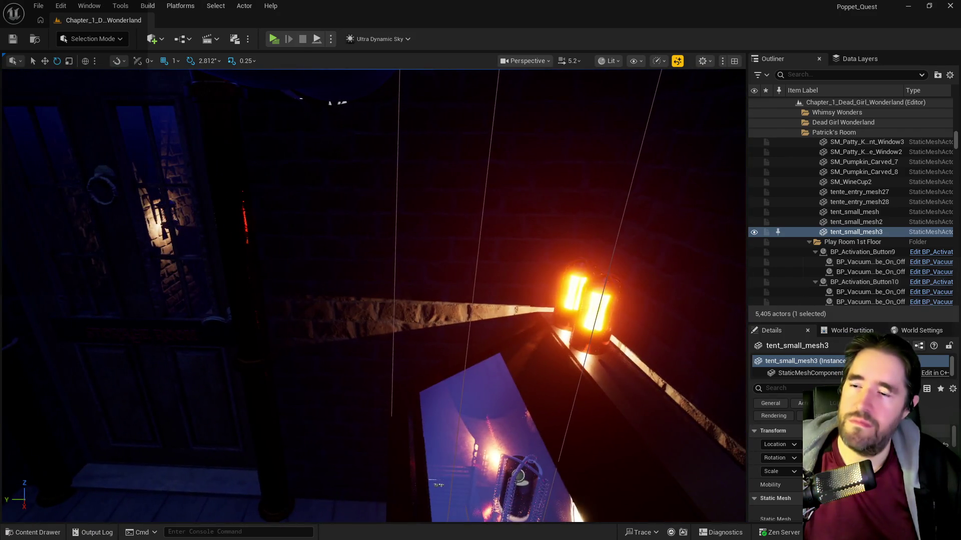
pyautogui.press('s')
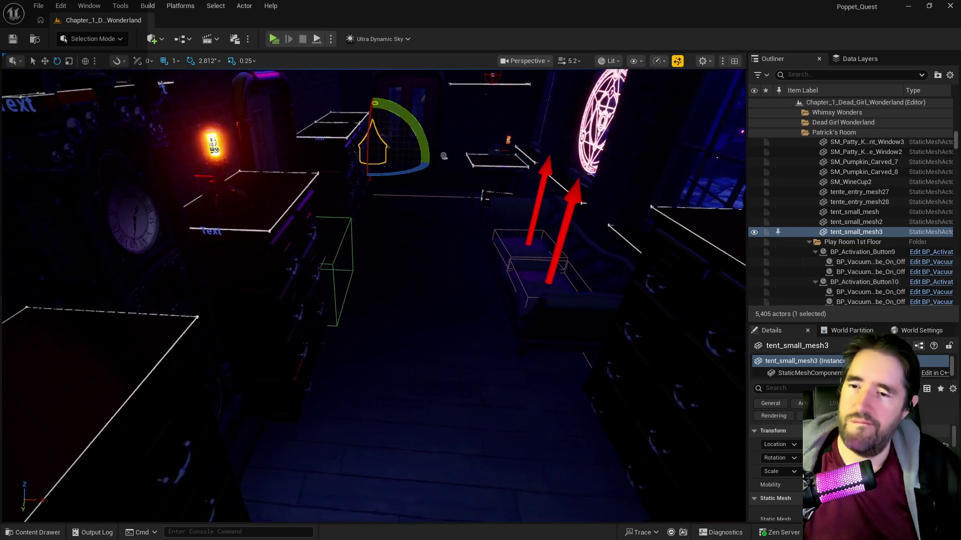
pyautogui.press('w')
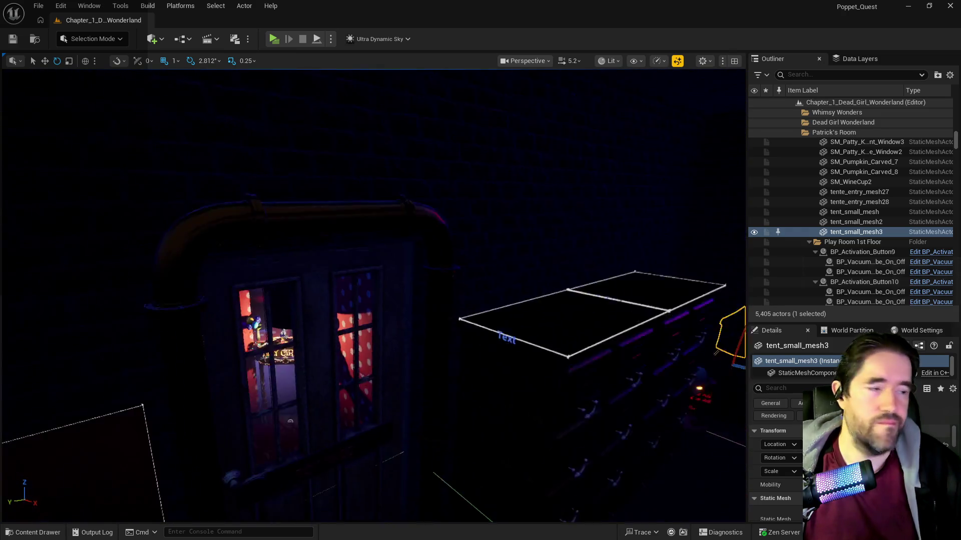
pyautogui.press('f')
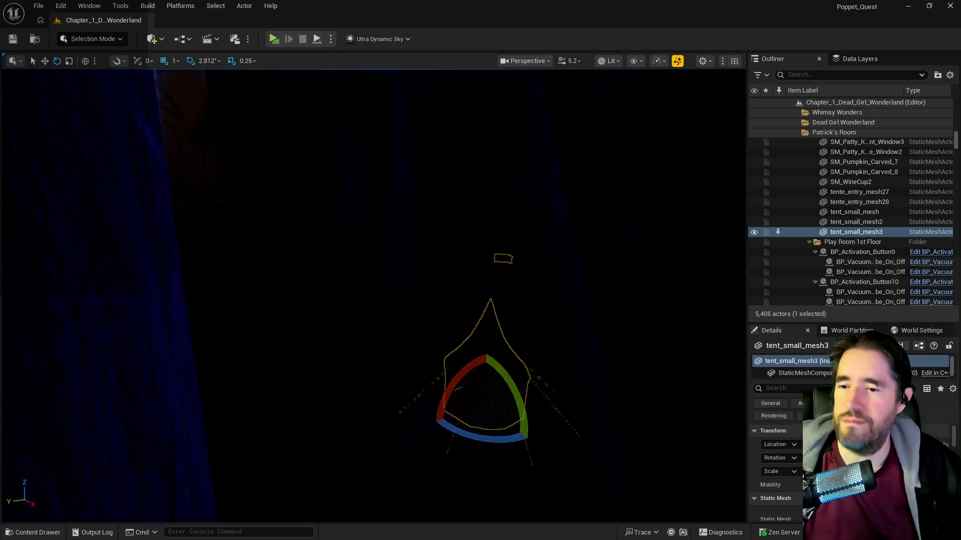
pyautogui.rightClick(461, 251)
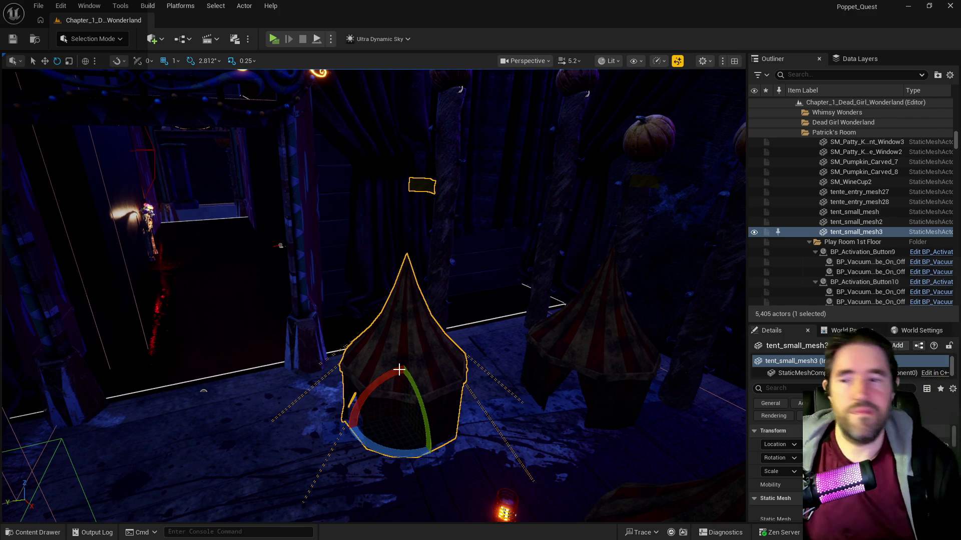
pyautogui.rightClick(446, 250)
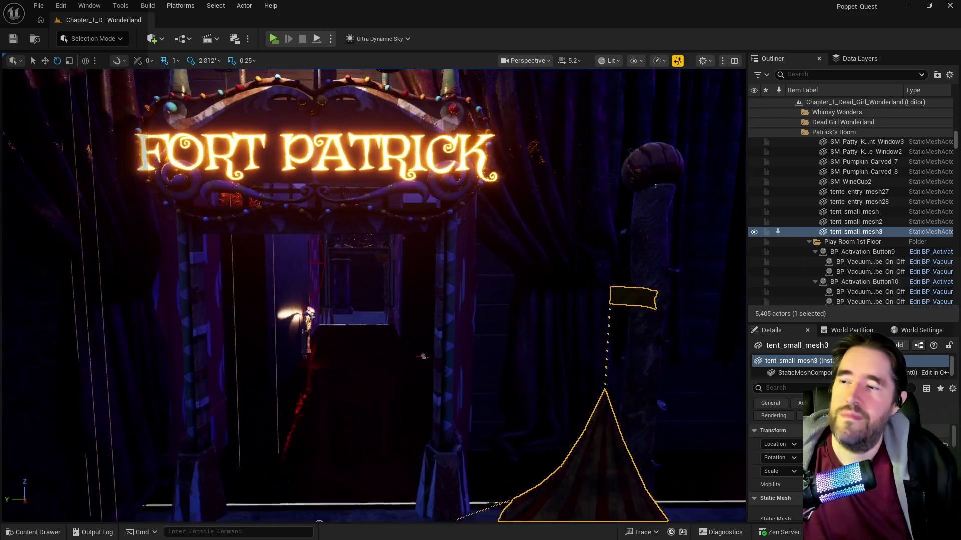
pyautogui.press('f')
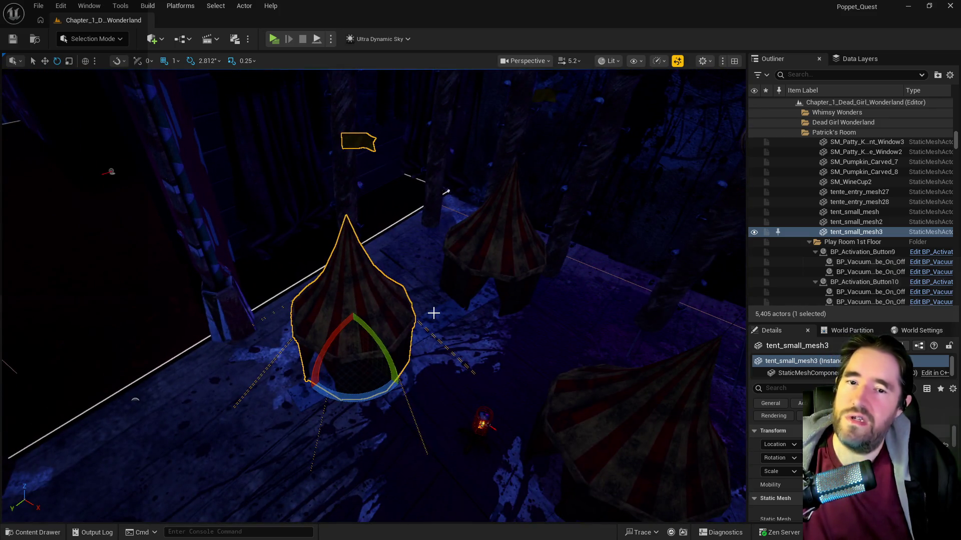
pyautogui.rightClick(434, 314)
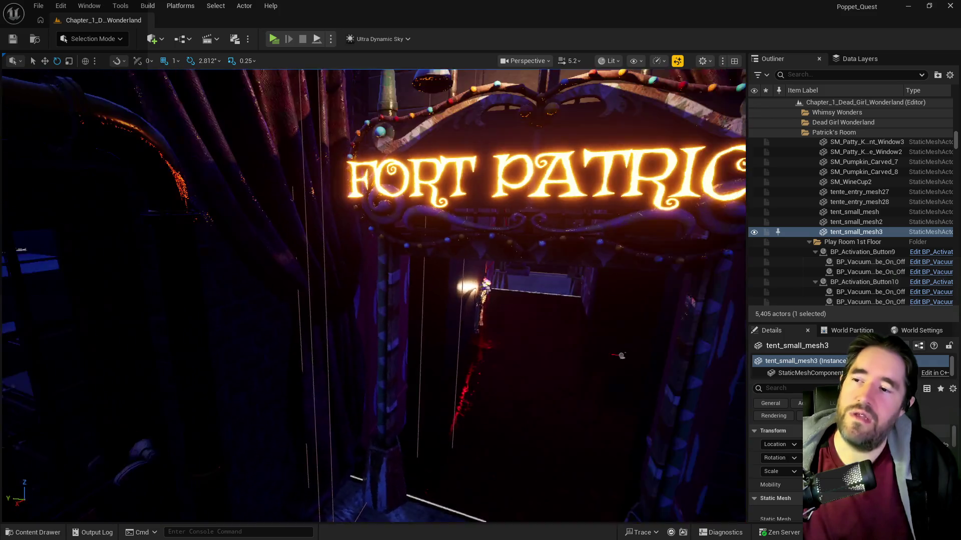
pyautogui.rightClick(433, 313)
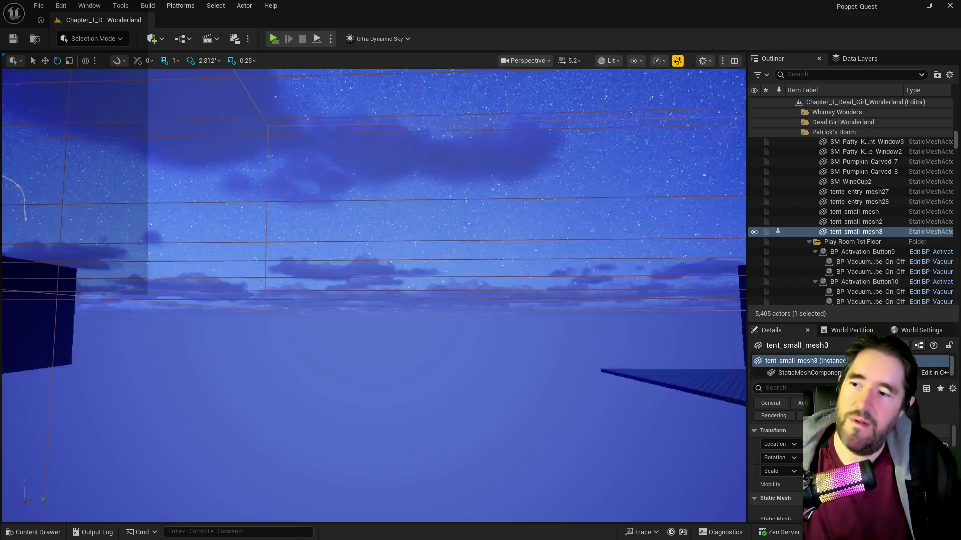
pyautogui.rightClick(433, 313)
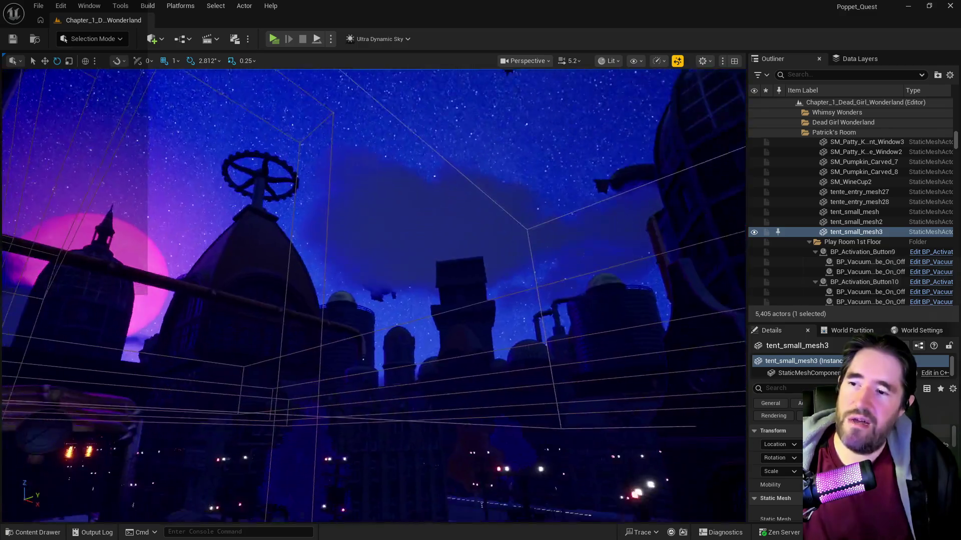
pyautogui.rightClick(433, 313)
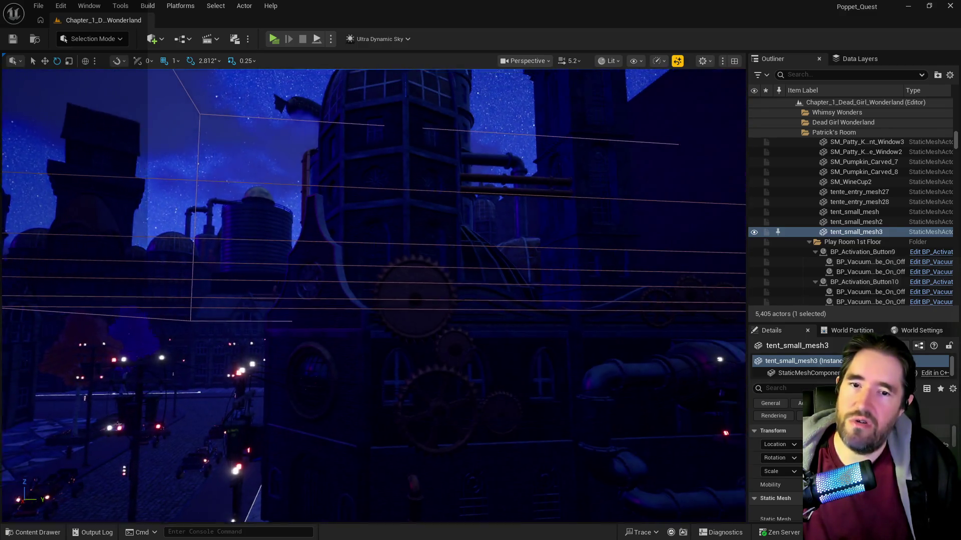
pyautogui.press('f')
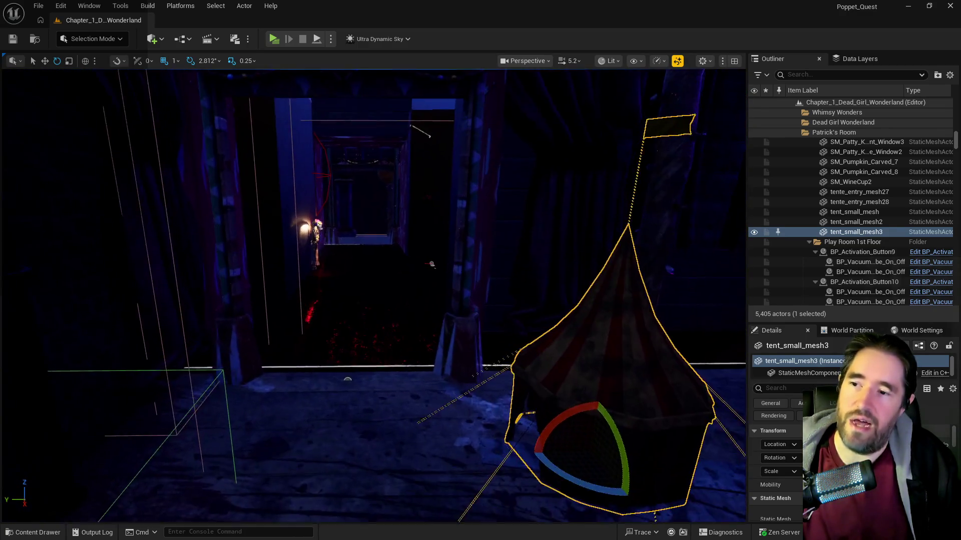
pyautogui.scroll(-10, 373, 295)
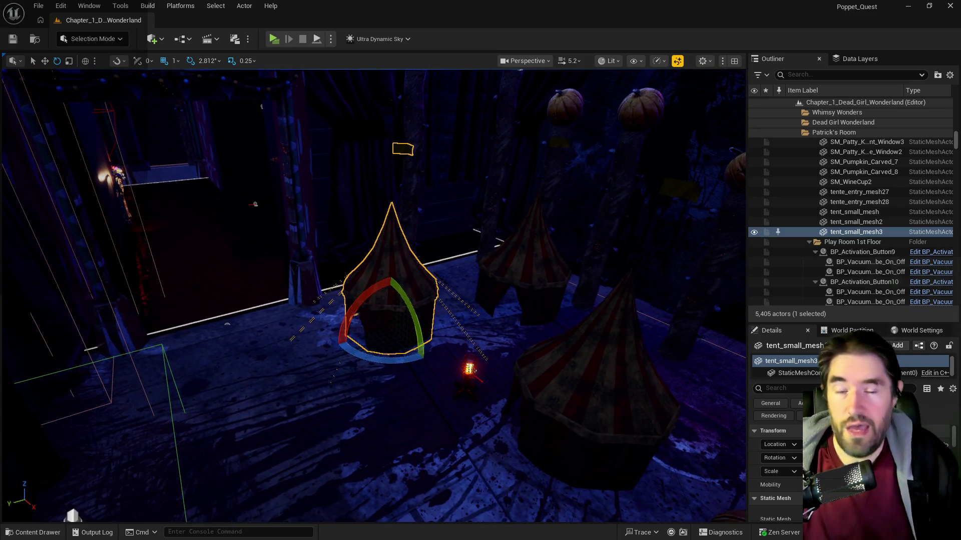
pyautogui.rightClick(541, 328)
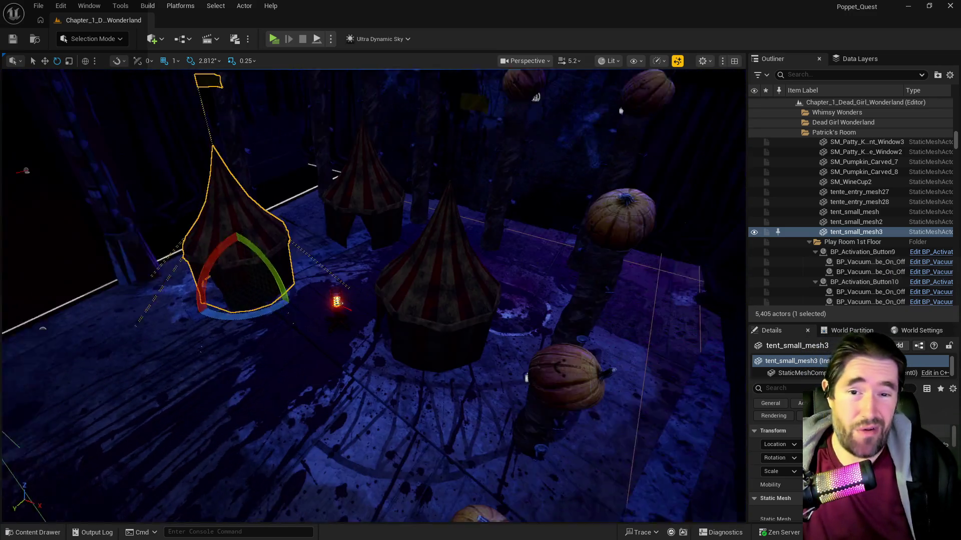
pyautogui.rightClick(569, 314)
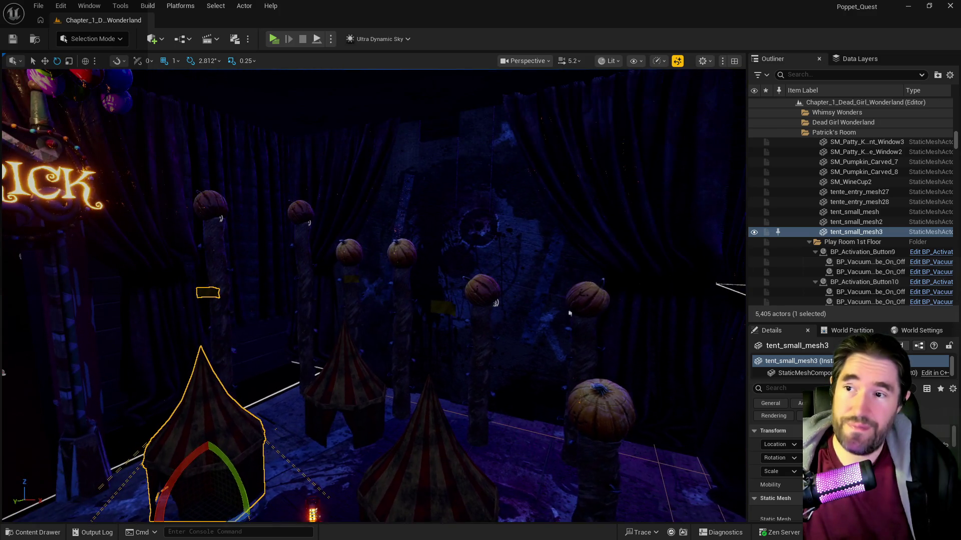
pyautogui.press('f')
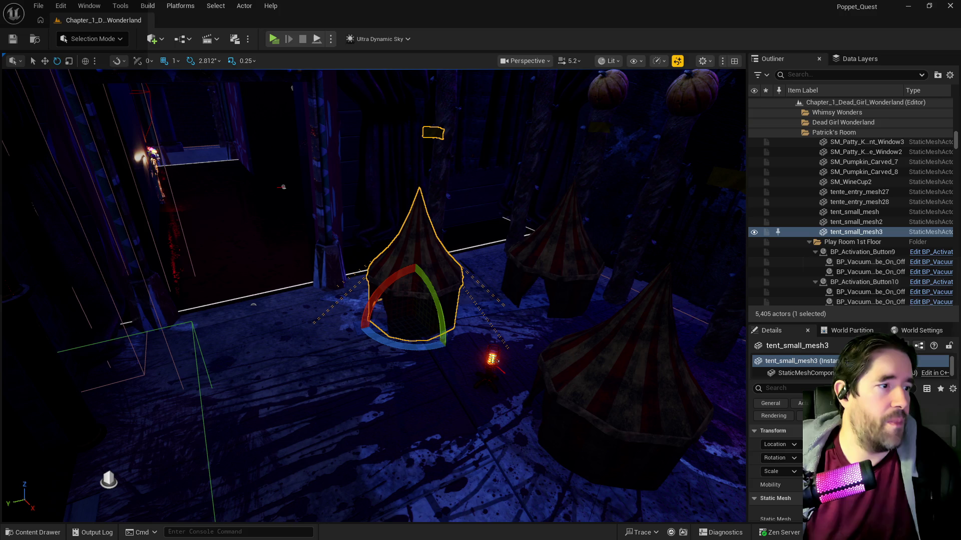
pyautogui.moveTo(697, 272); pyautogui.dragTo(697, 210)
# - Refocus on the small tent, then fly past the TOY MAZE gate to the WELCOME sign and clown head
pyautogui.scroll(2, 673, 273)
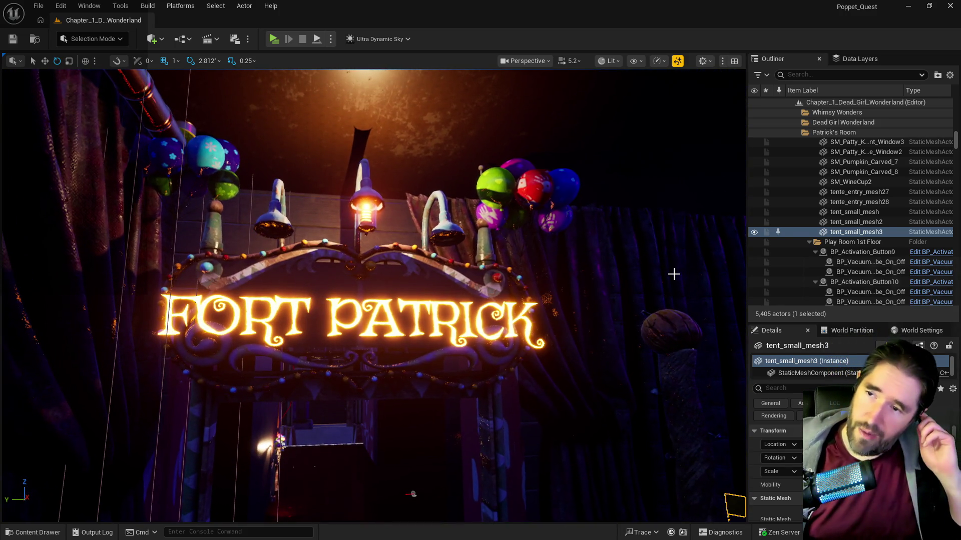
pyautogui.moveTo(378, 243)
pyautogui.mouseDown()
pyautogui.moveTo(379, 265)
pyautogui.moveTo(400, 265)
pyautogui.mouseUp()
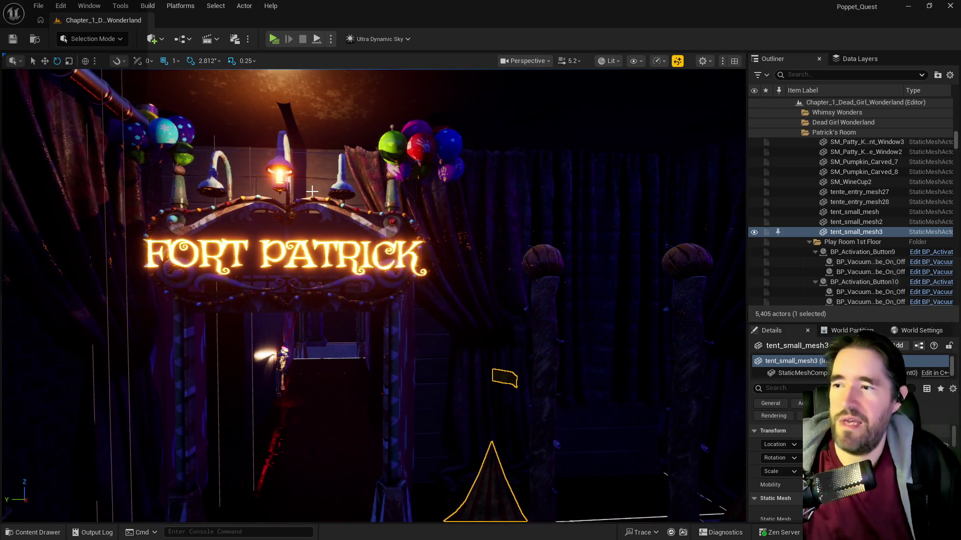
pyautogui.press('f')
pyautogui.moveTo(176, 172)
pyautogui.mouseDown()
pyautogui.moveTo(240, 165)
pyautogui.moveTo(210, 171)
pyautogui.moveTo(210, 150)
pyautogui.moveTo(125, 155)
pyautogui.moveTo(135, 150)
pyautogui.mouseUp()
pyautogui.moveTo(436, 186)
pyautogui.mouseDown()
pyautogui.moveTo(425, 186)
pyautogui.moveTo(446, 188)
pyautogui.moveTo(404, 227)
pyautogui.mouseUp()
pyautogui.moveTo(281, 152); pyautogui.dragTo(281, 152)
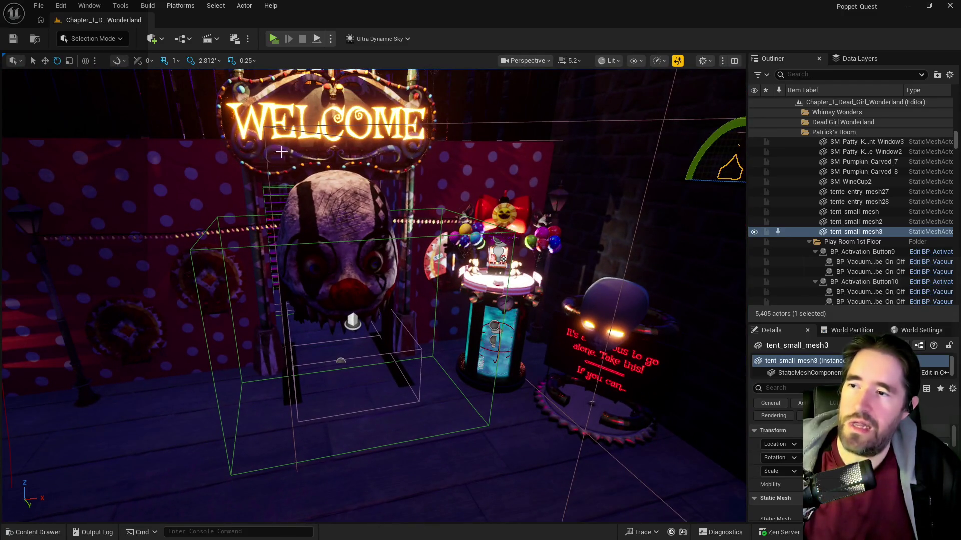
# - Select and frame entry_clown_mesh3, look around its tubes and pipes, then open W_HUD's event graph
pyautogui.click(329, 197)
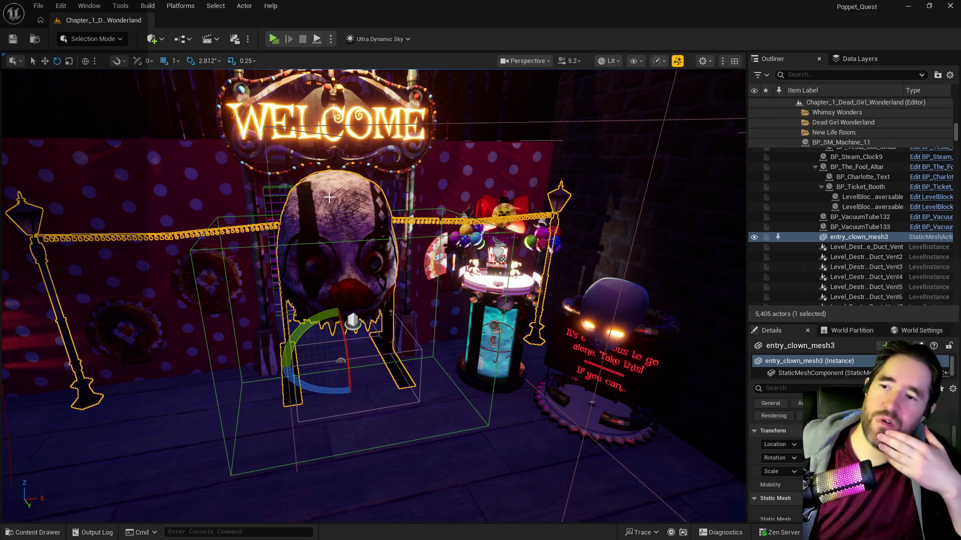
pyautogui.moveTo(328, 197)
pyautogui.mouseDown()
pyautogui.moveTo(316, 240)
pyautogui.moveTo(416, 66)
pyautogui.mouseUp()
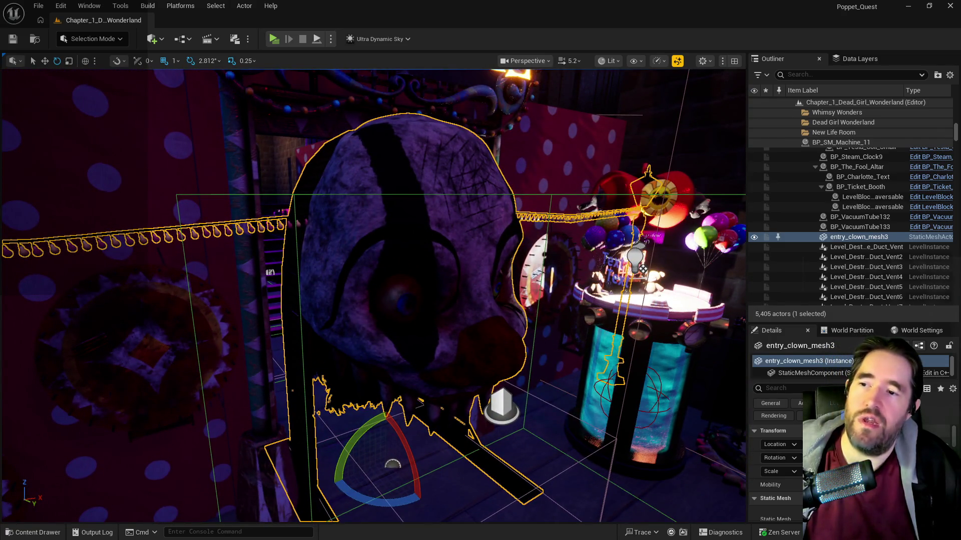
pyautogui.press('f')
pyautogui.moveTo(373, 295)
pyautogui.mouseDown()
pyautogui.moveTo(365, 300)
pyautogui.moveTo(365, 260)
pyautogui.moveTo(351, 280)
pyautogui.moveTo(390, 287)
pyautogui.moveTo(425, 265)
pyautogui.moveTo(415, 266)
pyautogui.mouseUp()
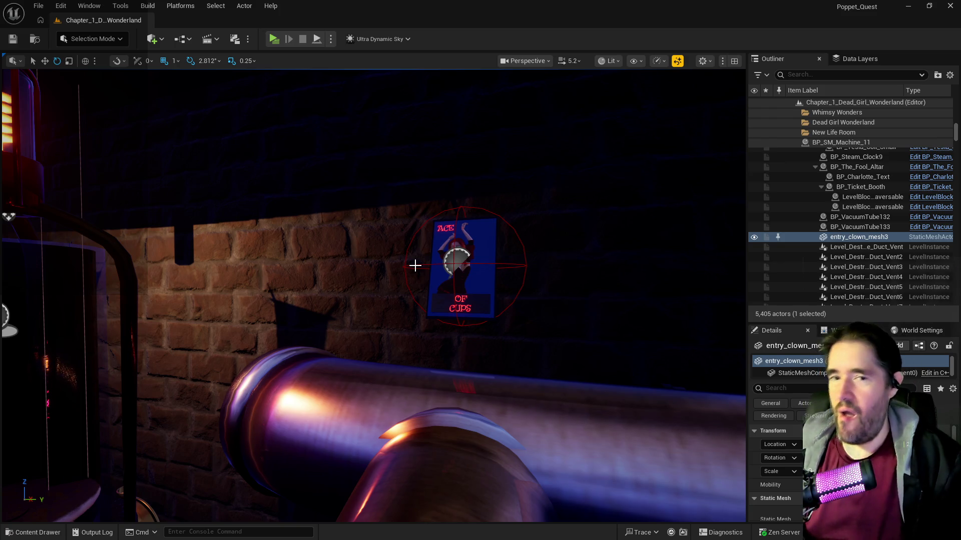
pyautogui.moveTo(415, 265)
pyautogui.mouseDown()
pyautogui.moveTo(730, 273)
pyautogui.moveTo(429, 91)
pyautogui.moveTo(442, 93)
pyautogui.mouseUp()
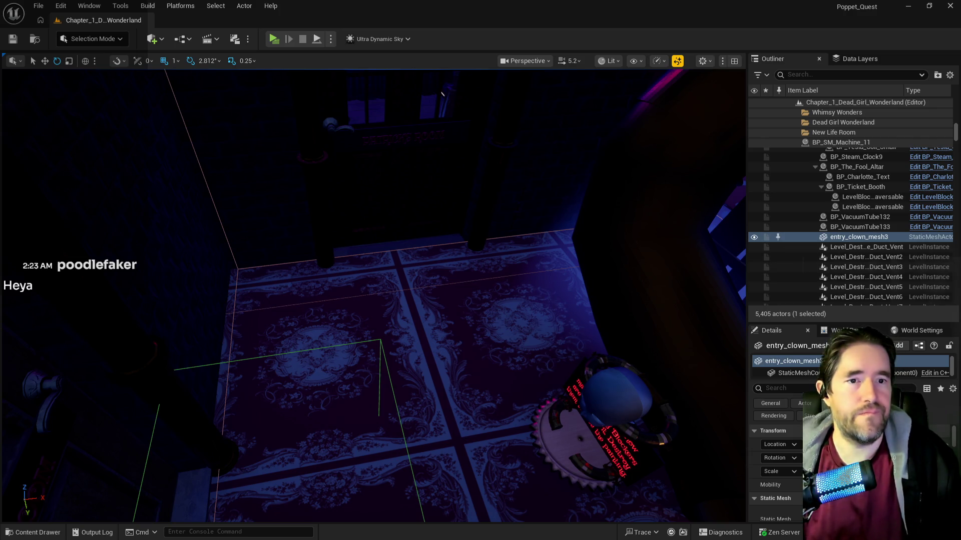
pyautogui.doubleClick(488, 122)
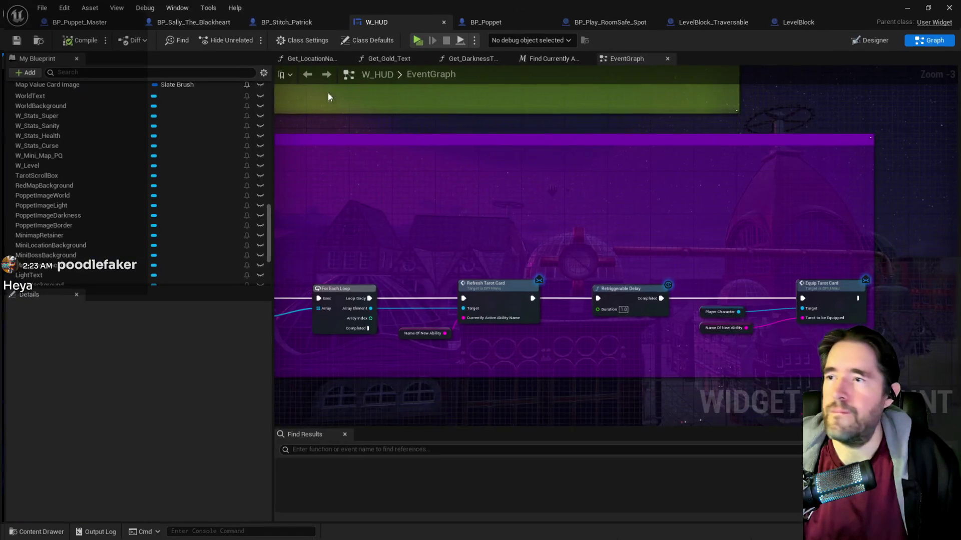
# - In BP_Puppet_Master, filter members by 'encount' and select the Encounter Table variable
pyautogui.click(95, 22)
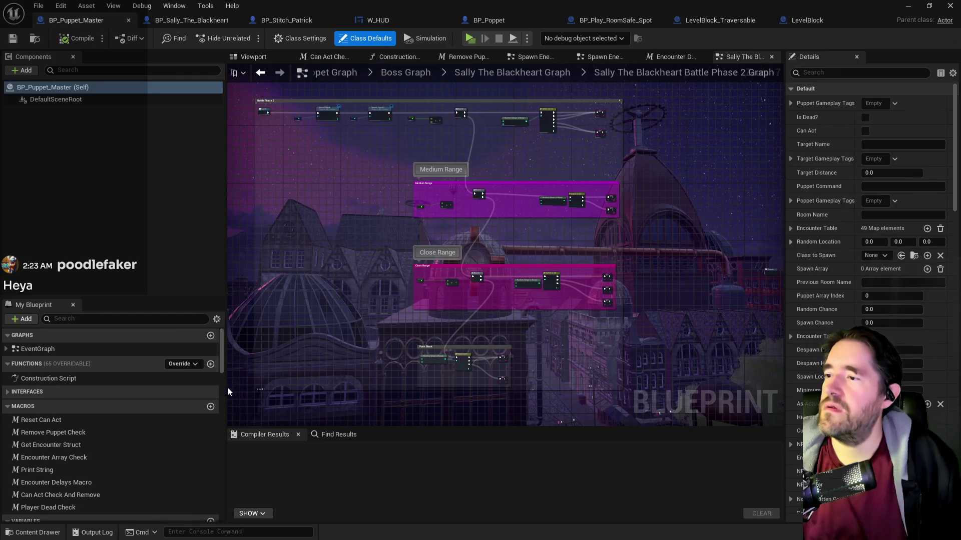
pyautogui.click(79, 319)
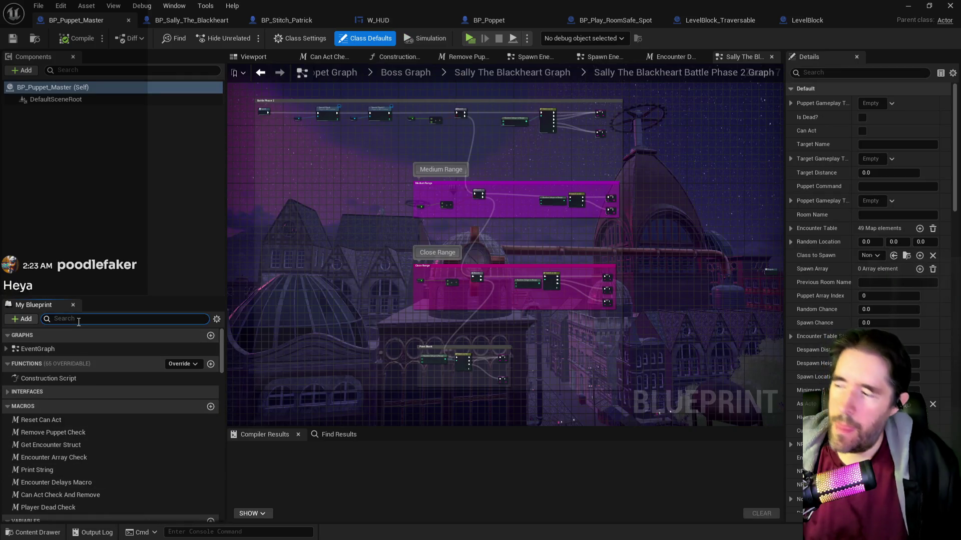
pyautogui.write('encount')
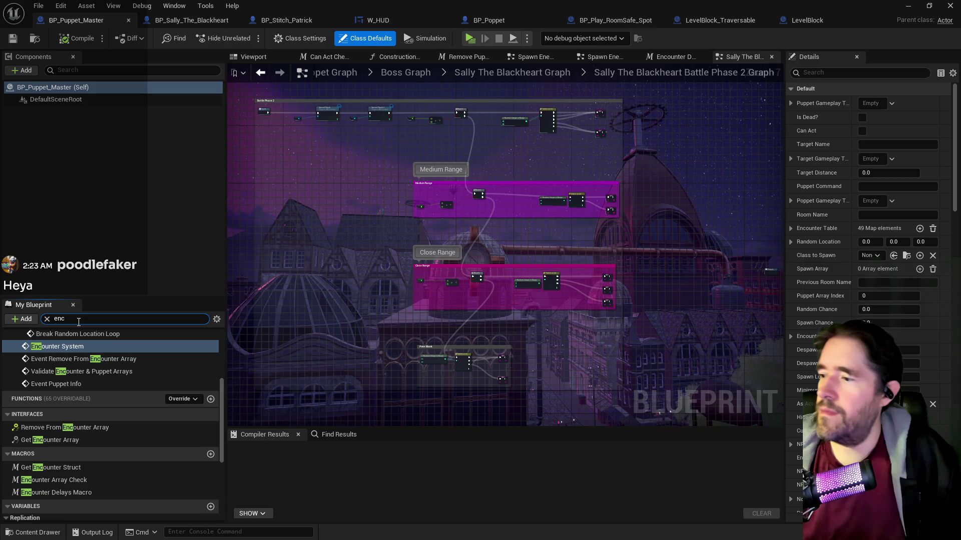
pyautogui.scroll(-2, 60, 440)
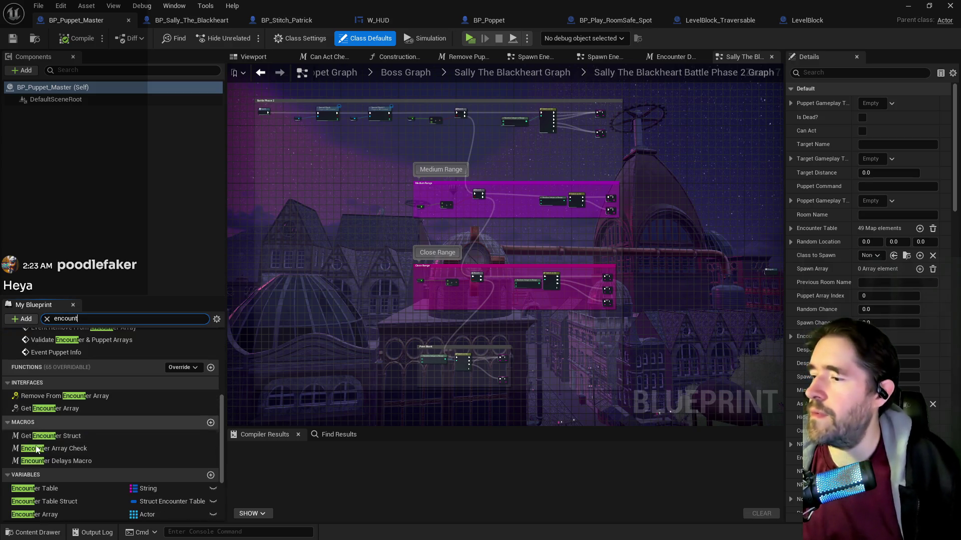
pyautogui.click(48, 488)
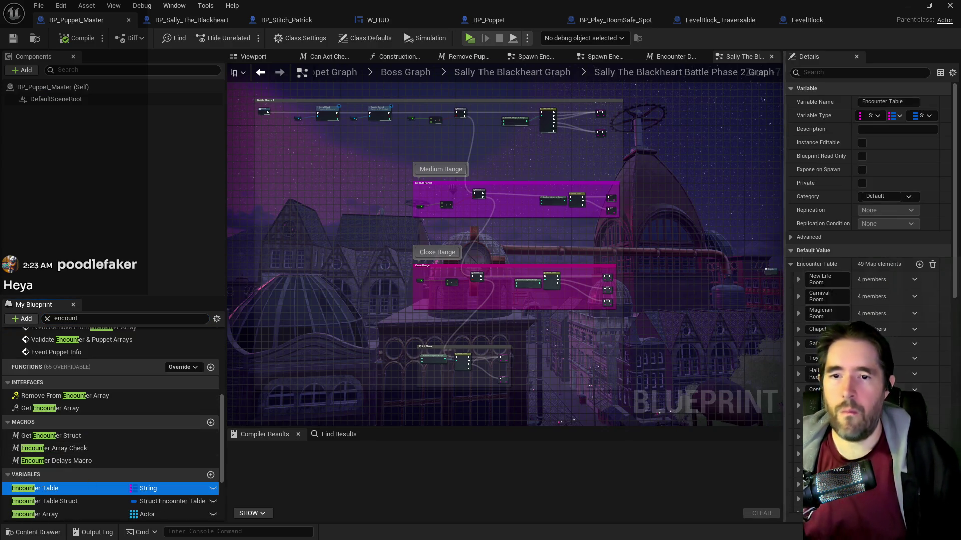
# - Expand Toy Maze and its first NPC element under Default Value, then minimize the Blueprint editor
pyautogui.scroll(-2, 868, 250)
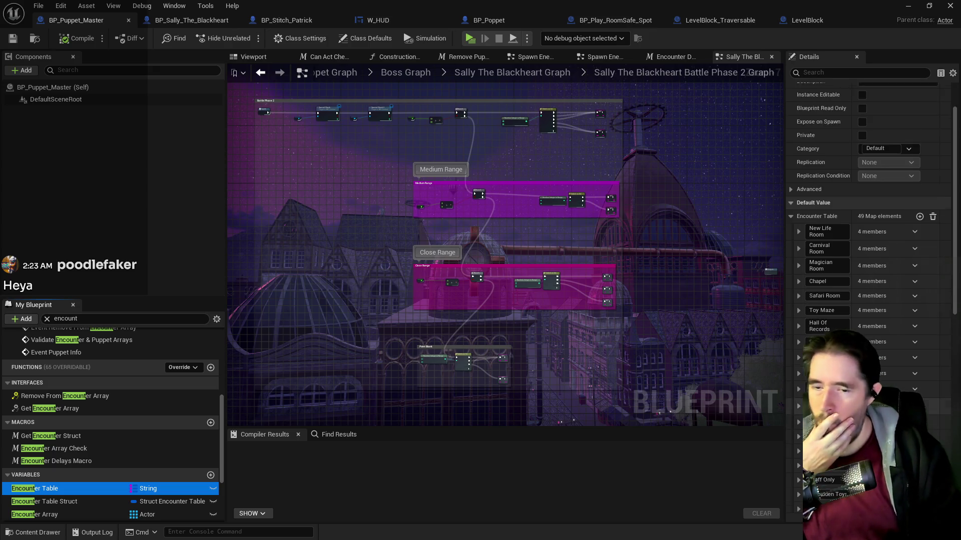
pyautogui.moveTo(880, 308)
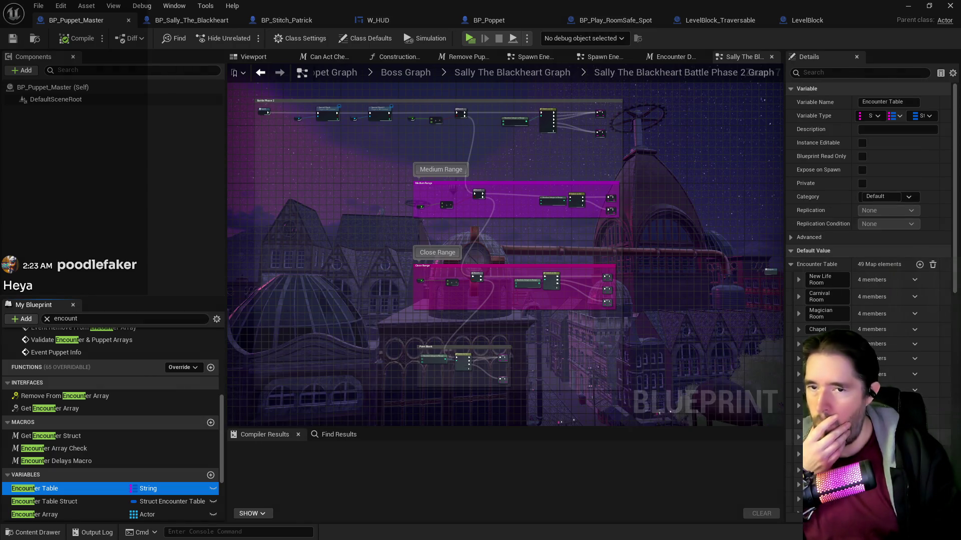
pyautogui.scroll(1, 802, 353)
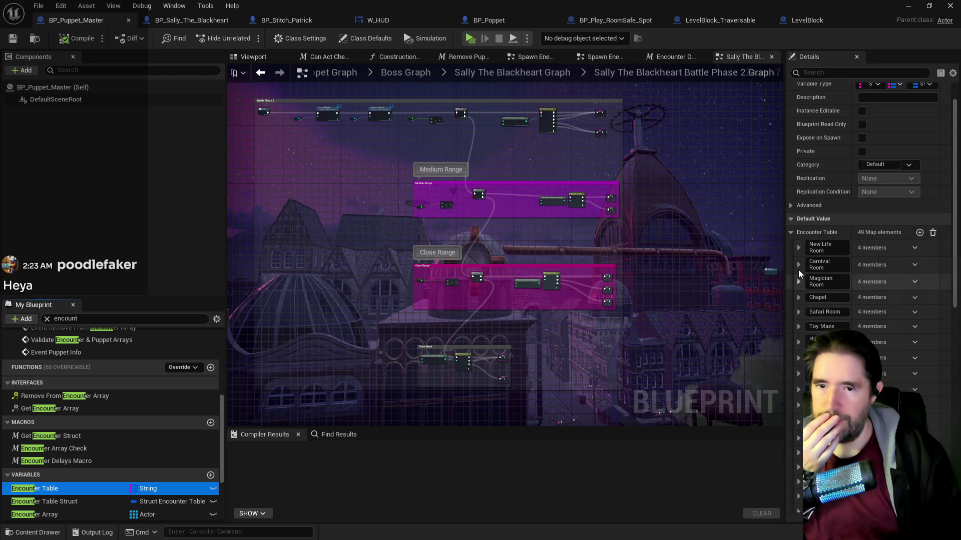
pyautogui.click(799, 326)
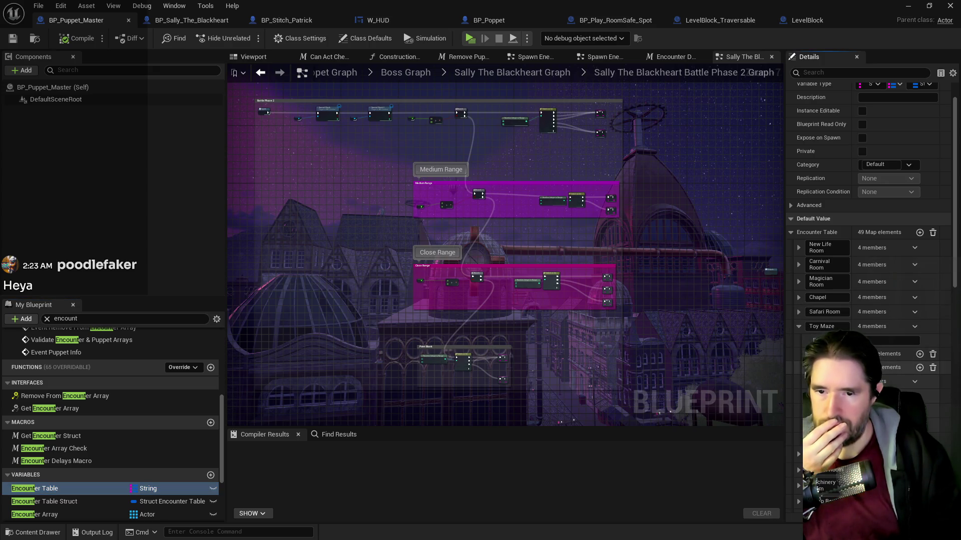
pyautogui.click(805, 370)
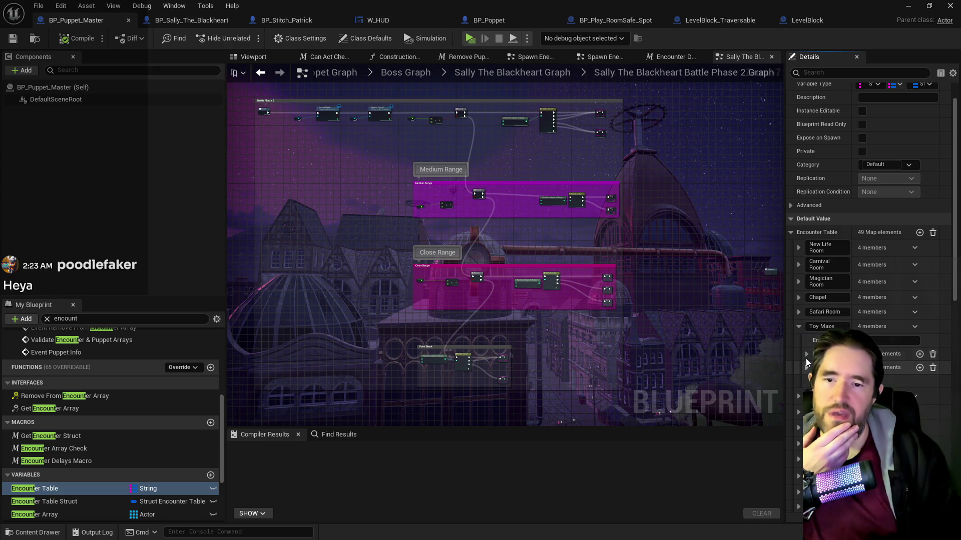
pyautogui.click(807, 354)
pyautogui.click(816, 367)
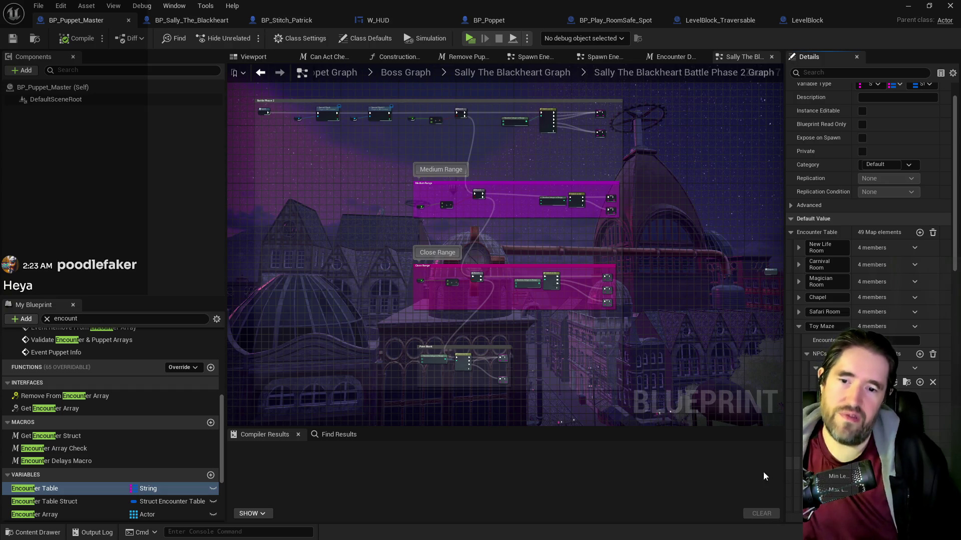
pyautogui.click(909, 5)
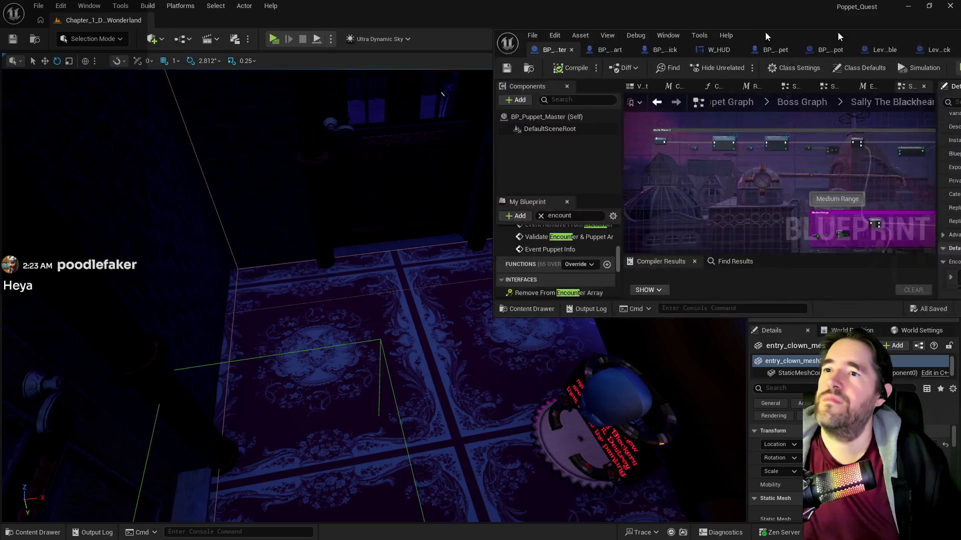
# - Frame entry_clown_mesh3 in the viewport and bring the Chapter 1 Google Doc onscreen
pyautogui.press('f')
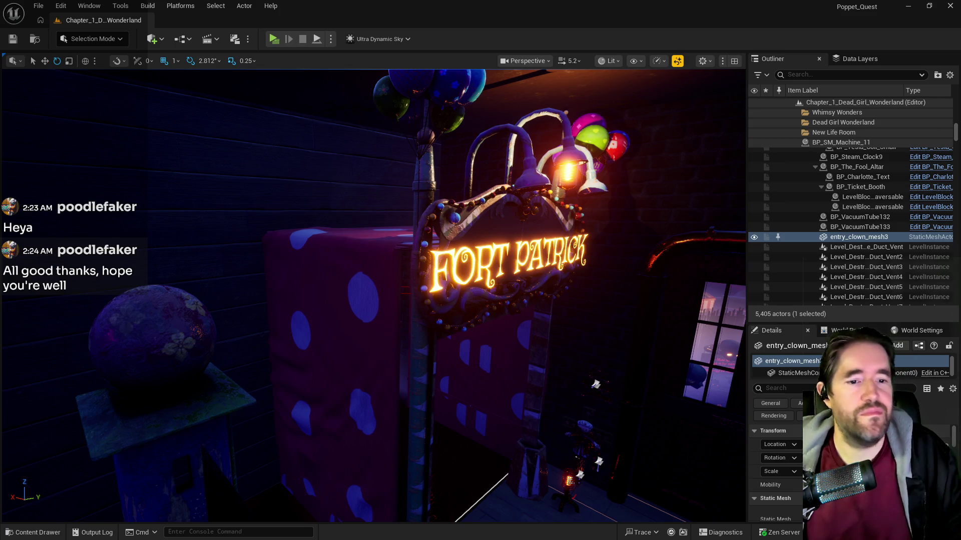
pyautogui.moveTo(960, 47); pyautogui.dragTo(560, 44)
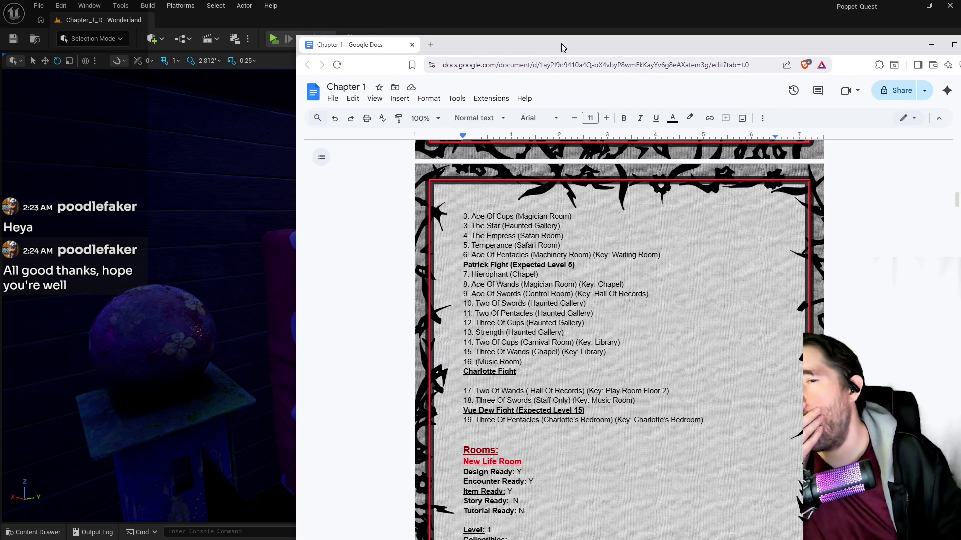
# - Scroll the Card Locations list from Fool in the New Life Room to Three Of Pentacles
pyautogui.scroll(3, 570, 333)
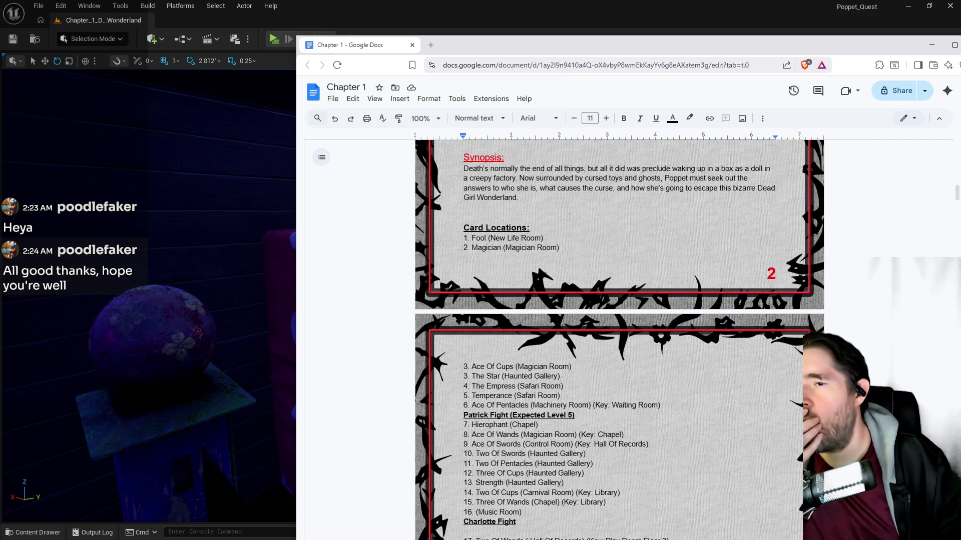
pyautogui.scroll(-1, 582, 261)
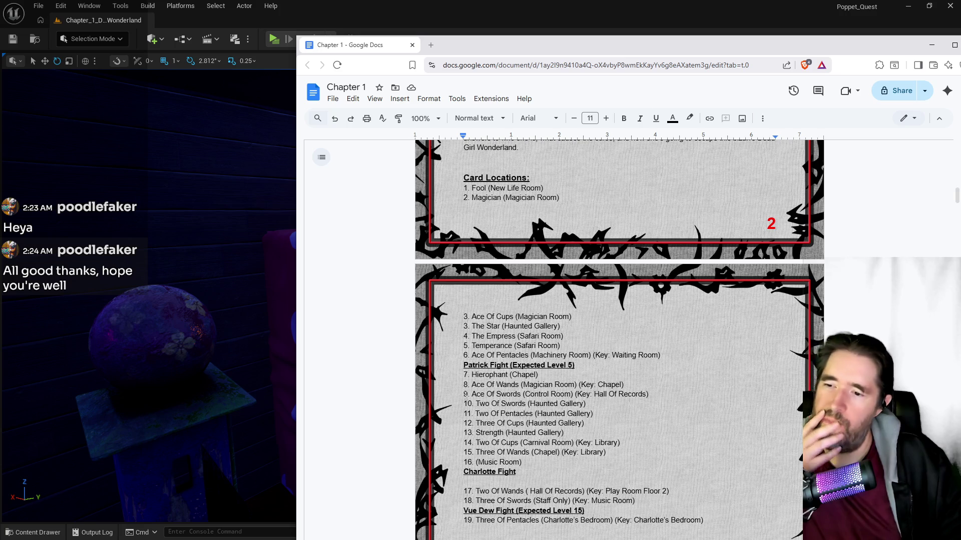
pyautogui.scroll(-1, 465, 394)
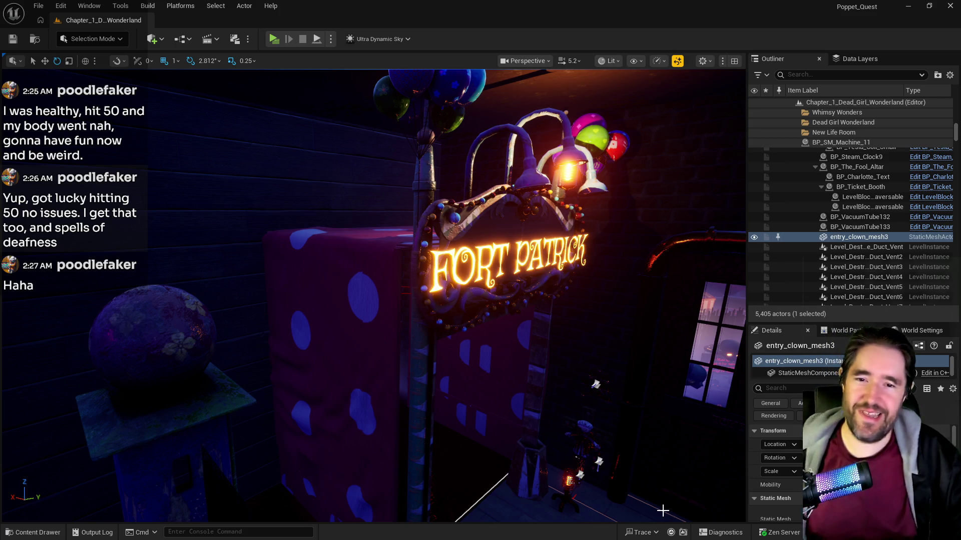
# - Orbit the viewport toward the opposite wall and refocus on entry_clown_mesh3
pyautogui.moveTo(491, 452)
pyautogui.mouseDown()
pyautogui.moveTo(351, 490)
pyautogui.moveTo(280, 480)
pyautogui.moveTo(493, 475)
pyautogui.mouseUp()
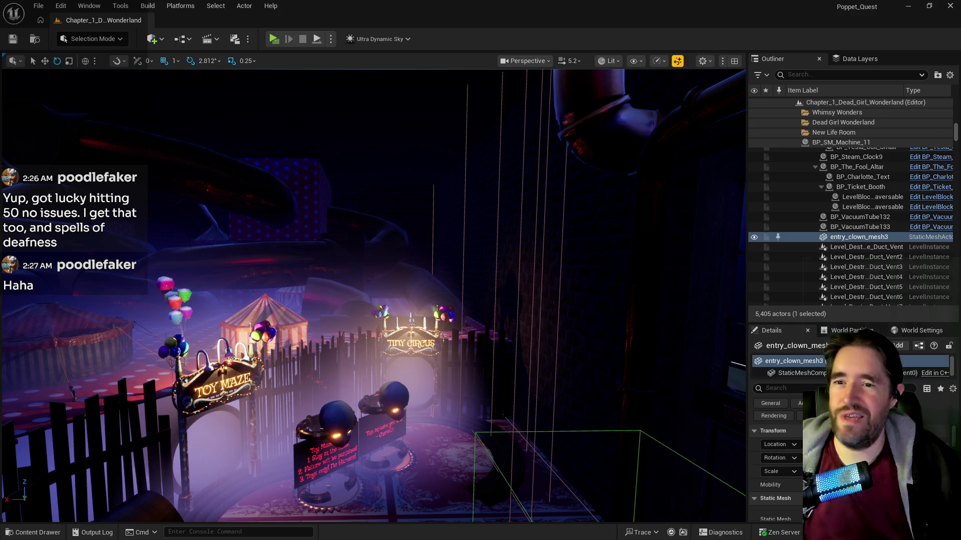
pyautogui.press('f')
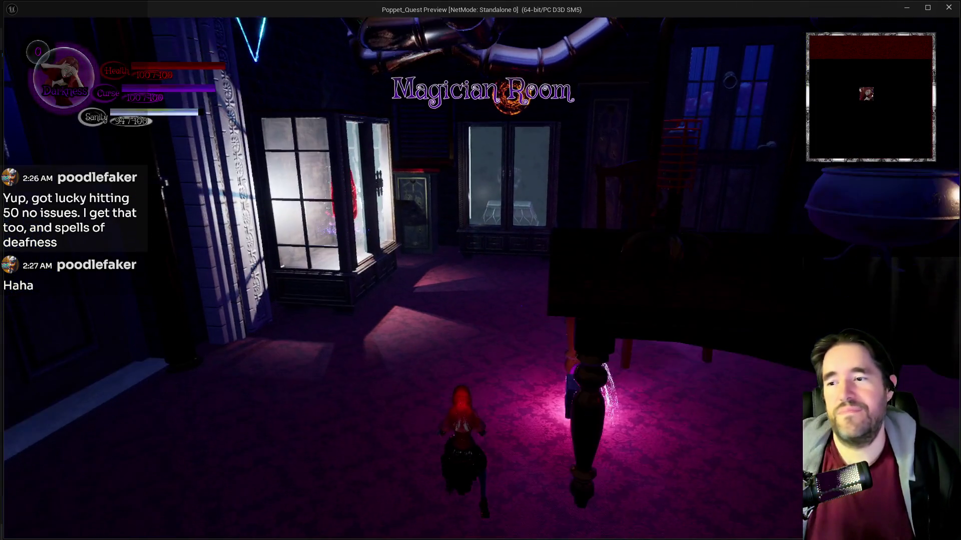
# - Browse the Door Keys and NPC collectibles from the pause menu, resume, then end the preview
pyautogui.press('Escape')
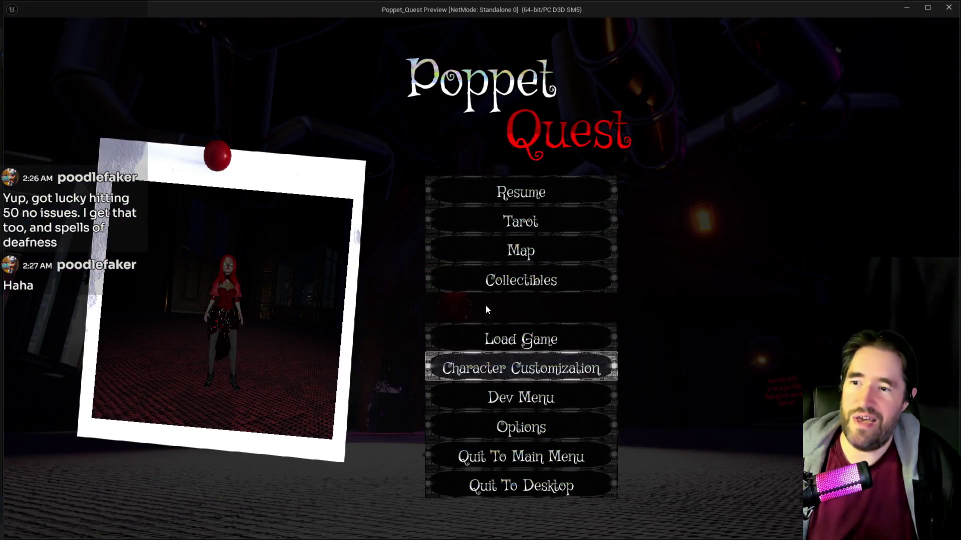
pyautogui.click(494, 278)
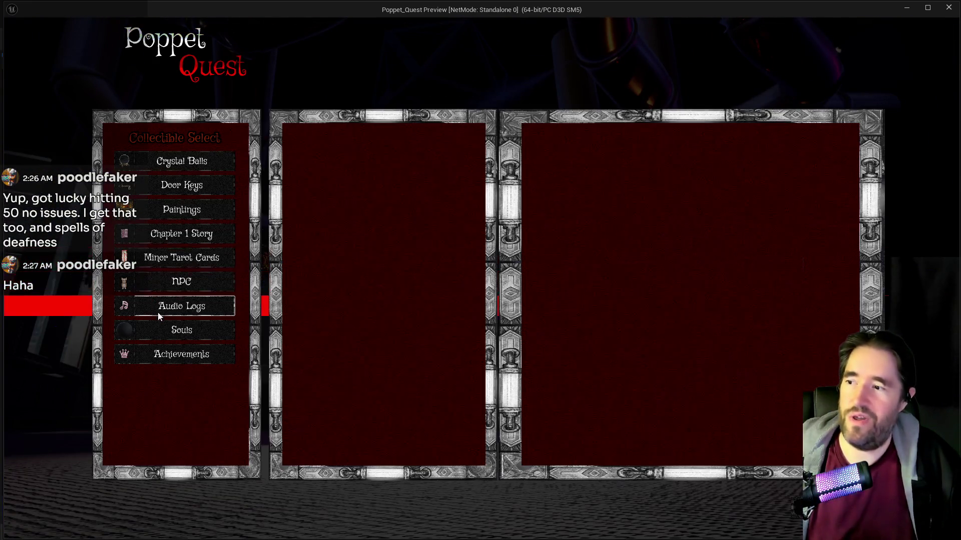
pyautogui.click(178, 189)
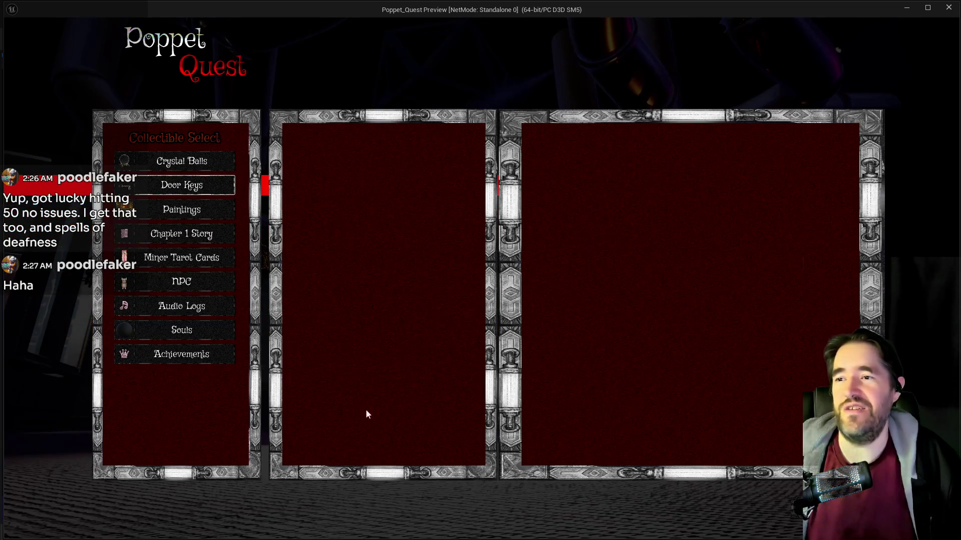
pyautogui.press('Down')
pyautogui.press('Down')
pyautogui.press('Down')
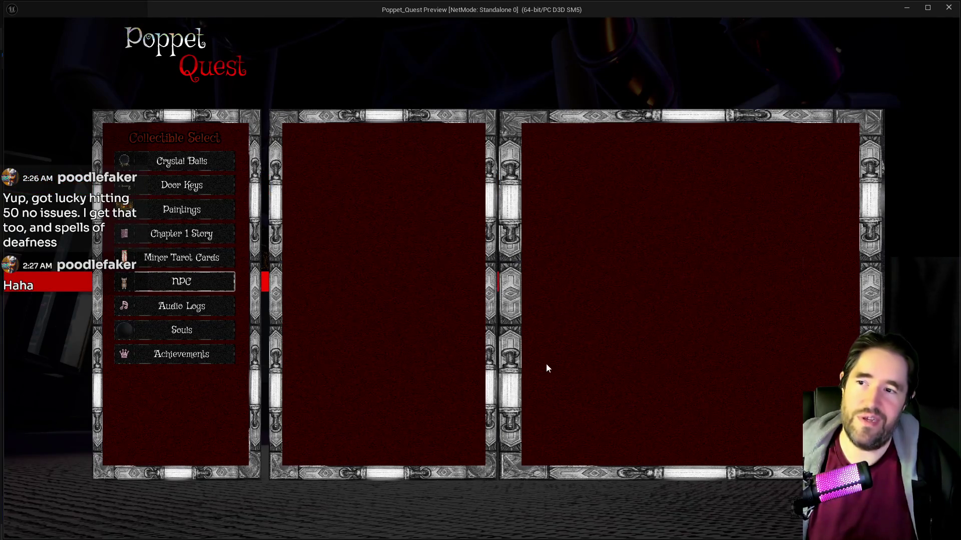
pyautogui.press('Tab')
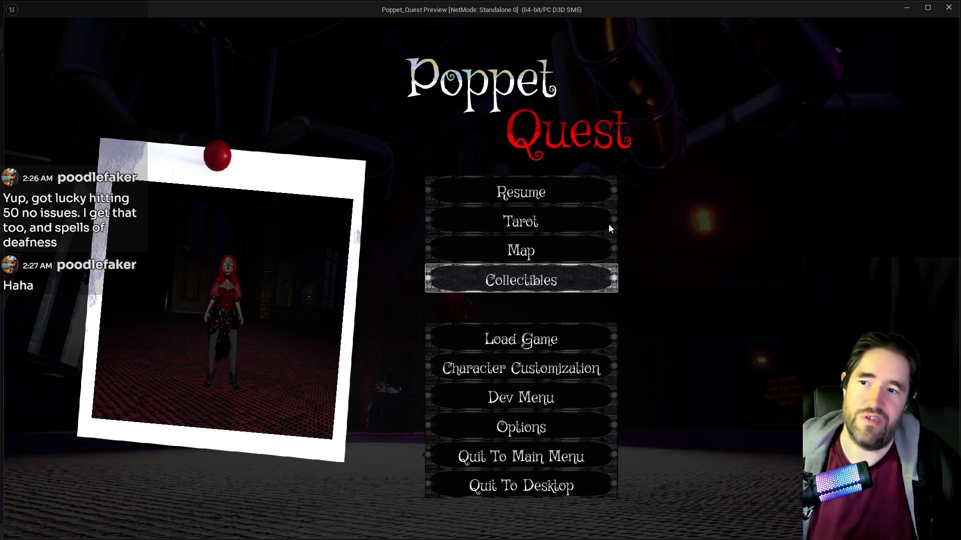
pyautogui.click(605, 193)
pyautogui.press('Escape')
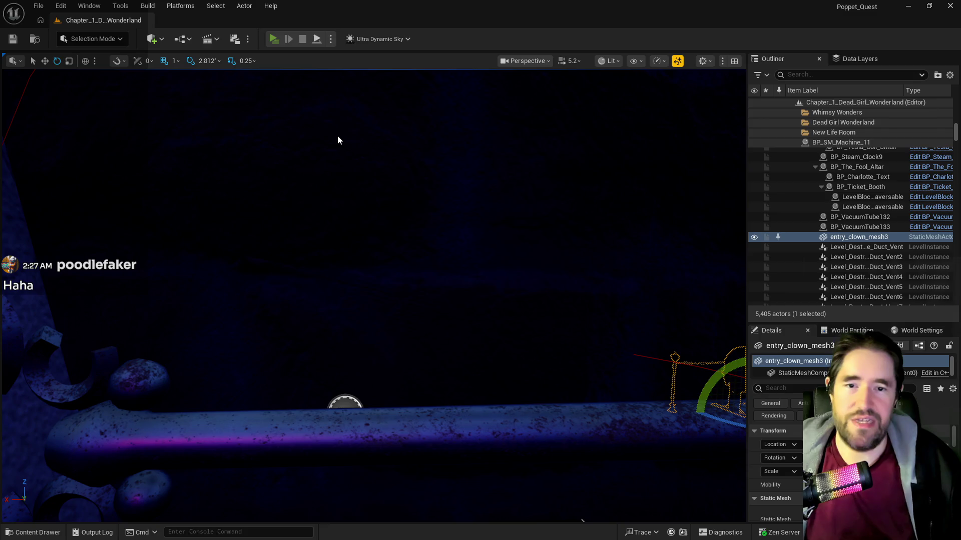
# - Relaunch Standalone play and view the Magician Room Key under Door Keys collectibles
pyautogui.hotkey('alt', 'p')
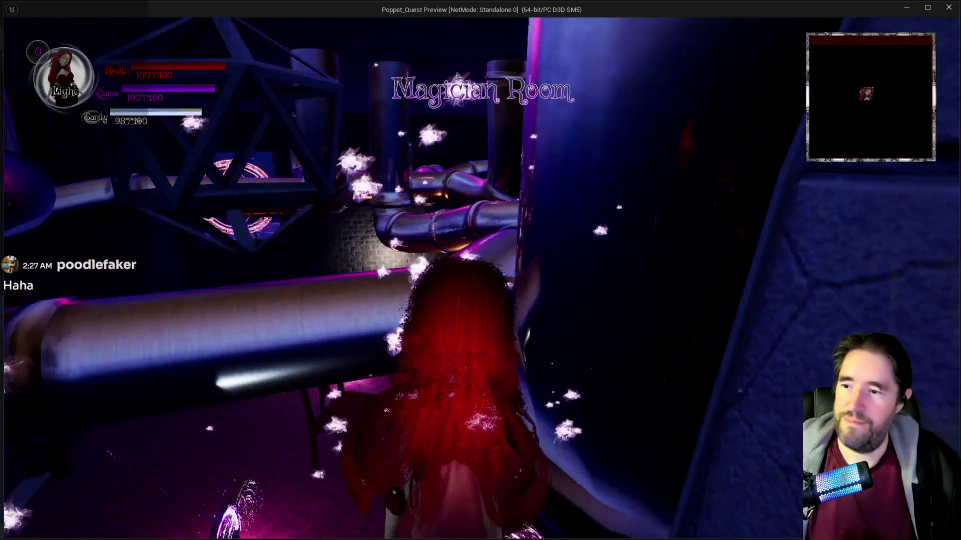
pyautogui.press('Escape')
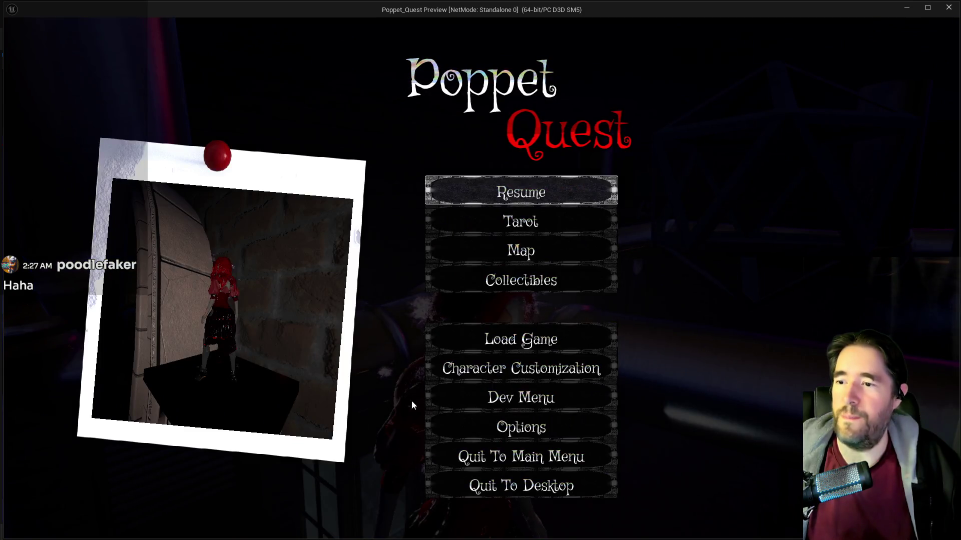
pyautogui.click(499, 285)
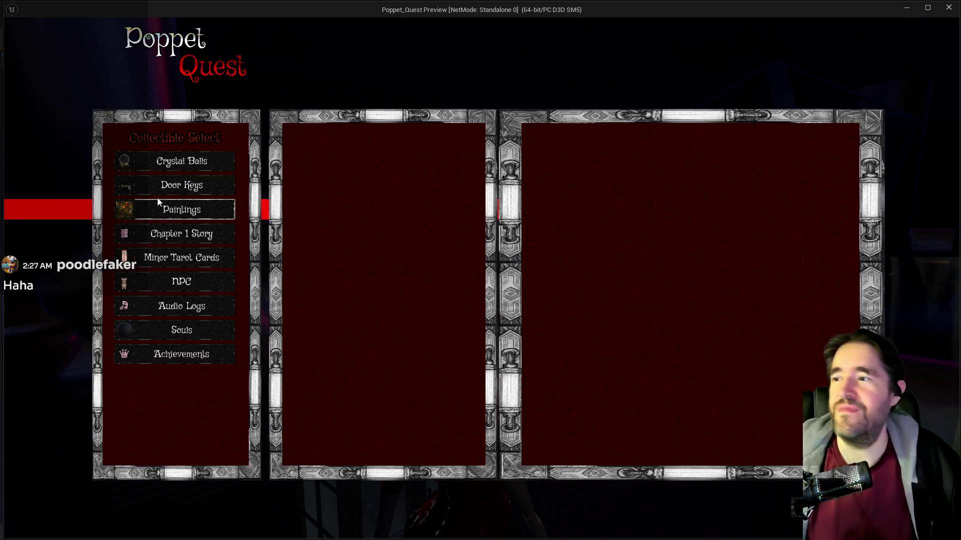
pyautogui.click(170, 187)
pyautogui.click(386, 147)
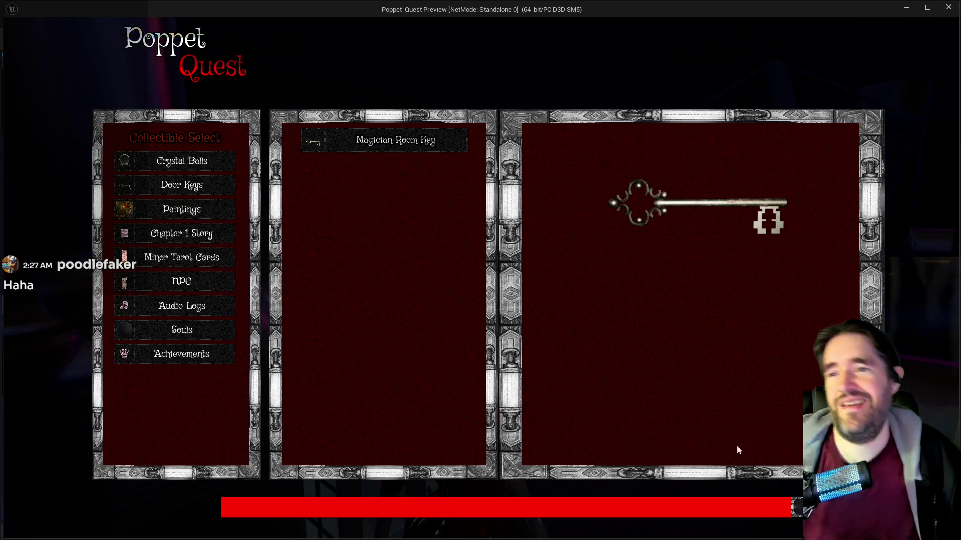
# - Back out of collectibles to the pause menu, resume, and return to the editor
pyautogui.press('Escape')
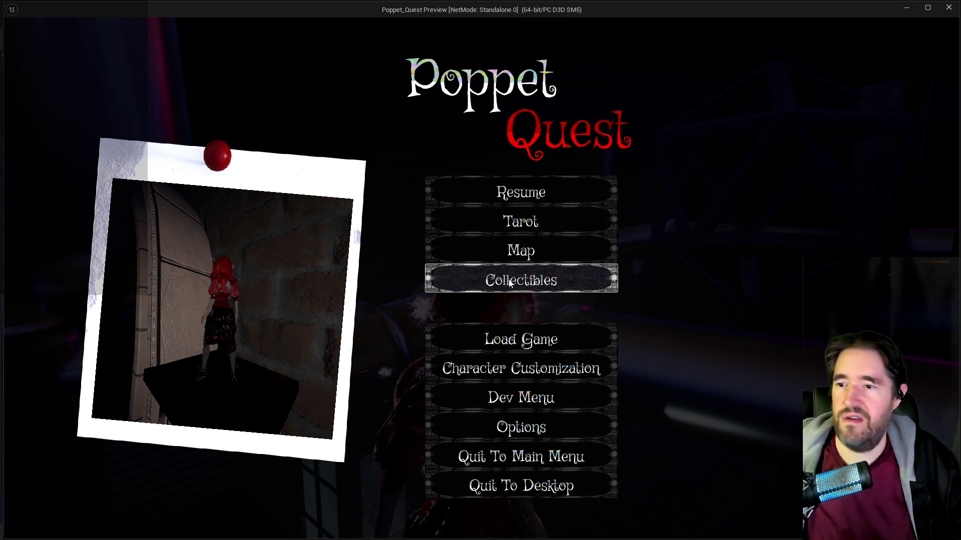
pyautogui.press('Return')
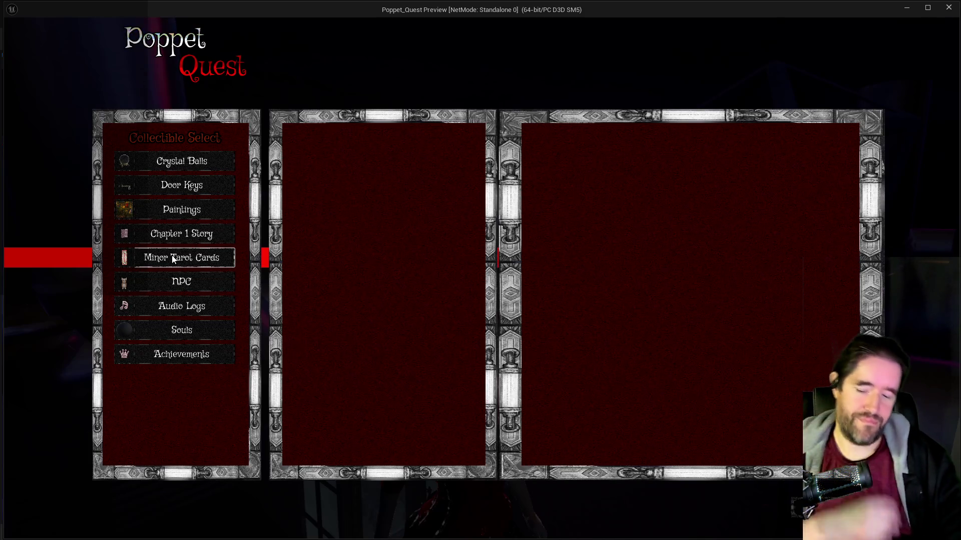
pyautogui.press('Escape')
pyautogui.press('Escape')
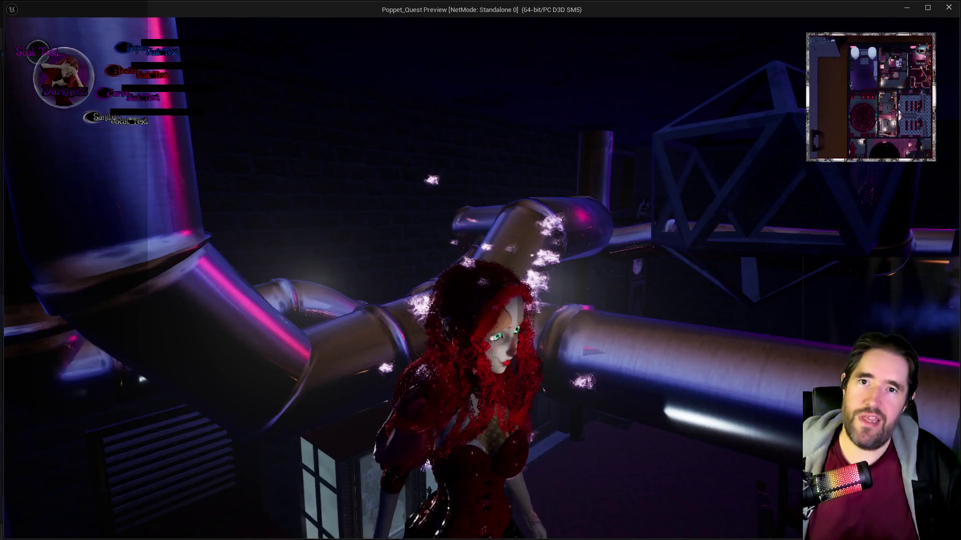
pyautogui.hotkey('alt', 'Tab')
pyautogui.press('Escape')
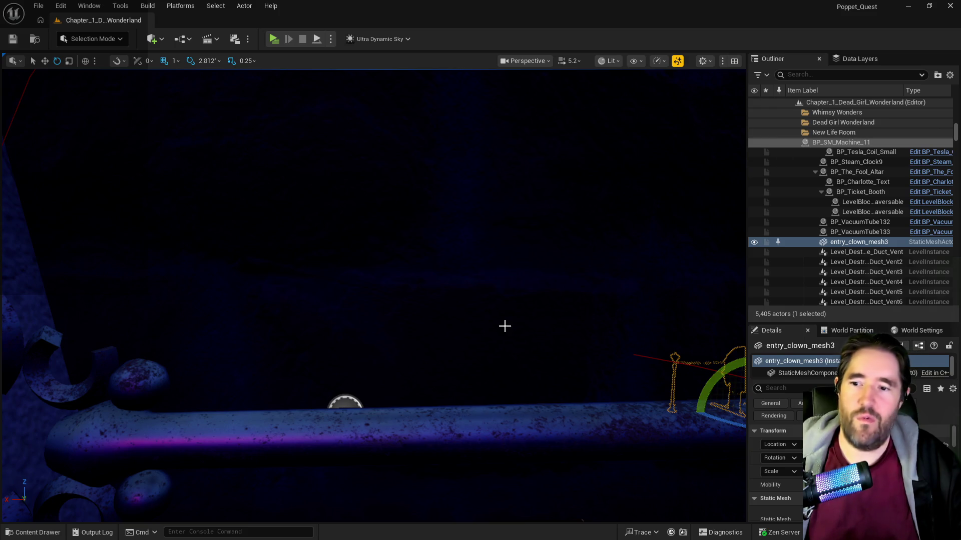
pyautogui.press('f')
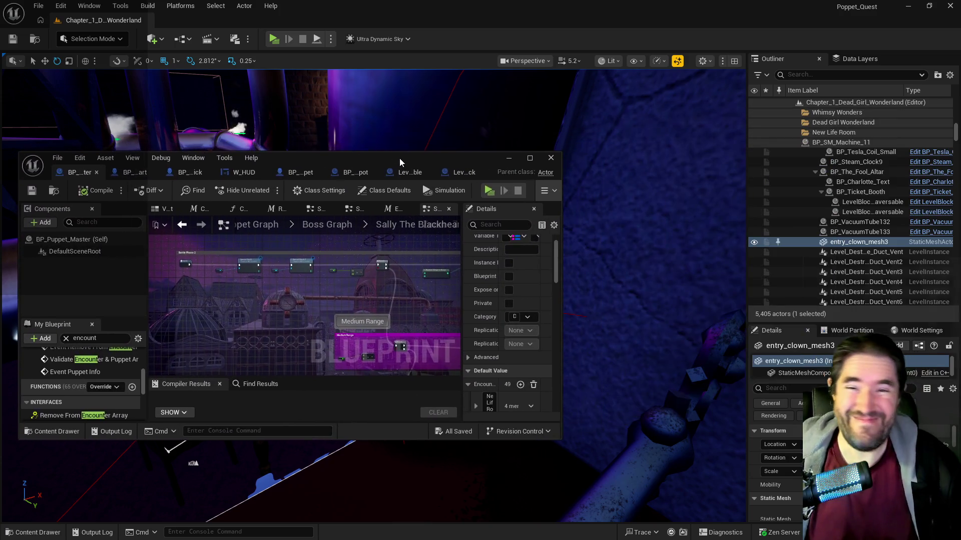
pyautogui.doubleClick(399, 158)
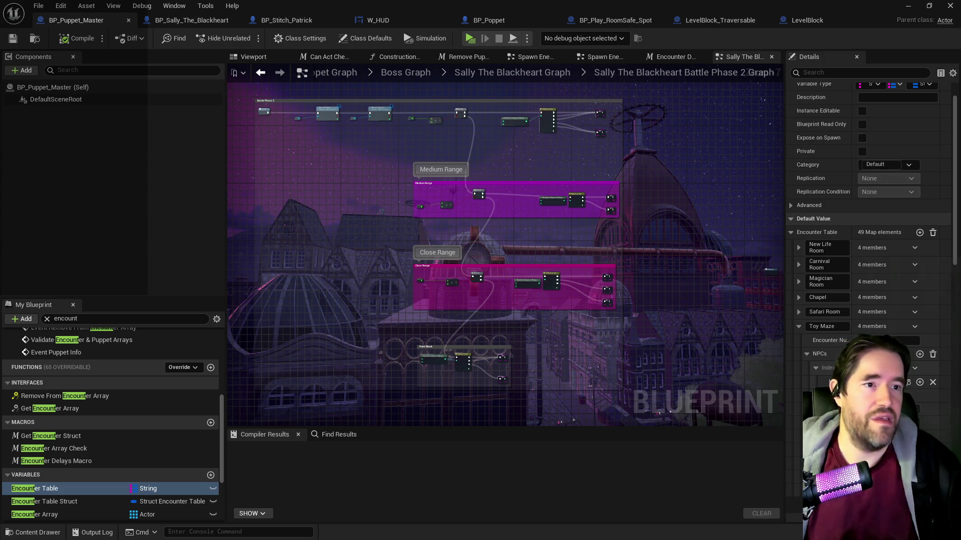
pyautogui.hotkey('ctrl', 'space')
pyautogui.moveTo(380, 70); pyautogui.dragTo(253, 50)
pyautogui.moveTo(199, 291)
pyautogui.mouseDown()
pyautogui.moveTo(214, 497)
pyautogui.moveTo(239, 482)
pyautogui.mouseUp()
pyautogui.moveTo(539, 44)
pyautogui.mouseDown()
pyautogui.moveTo(557, 24)
pyautogui.moveTo(543, 25)
pyautogui.mouseUp()
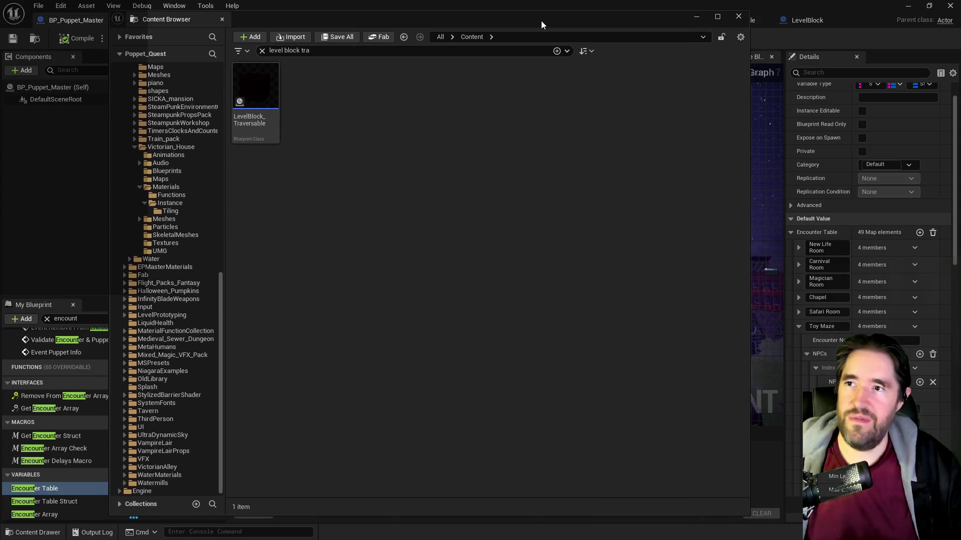
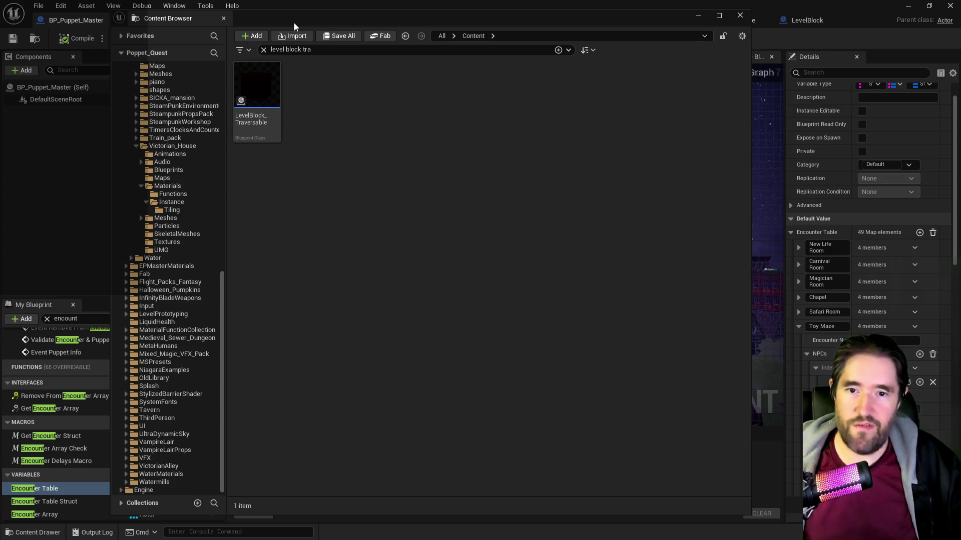
# - Move the floating Content Browser aside and go back to the level editor
pyautogui.moveTo(301, 22)
pyautogui.mouseDown()
pyautogui.moveTo(494, 39)
pyautogui.moveTo(508, 21)
pyautogui.moveTo(960, 35)
pyautogui.mouseUp()
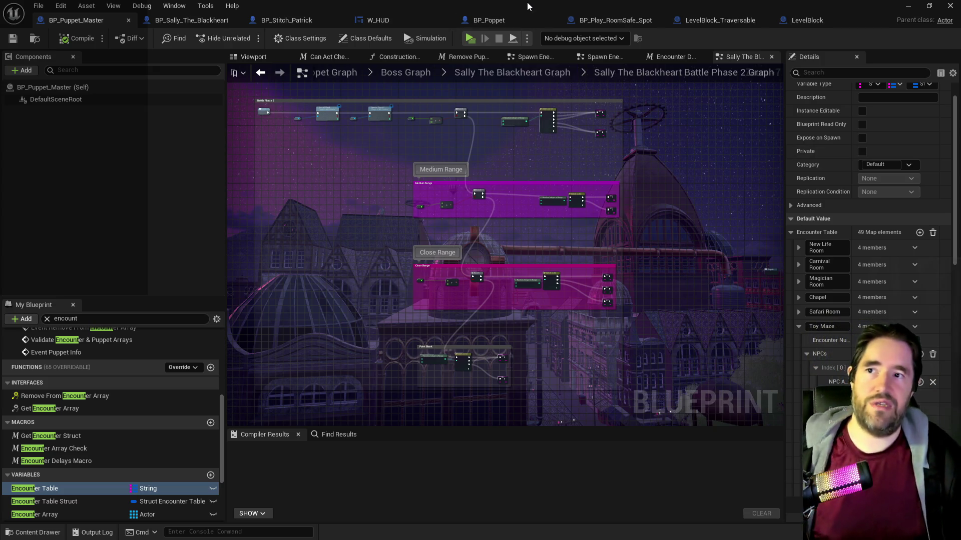
pyautogui.hotkey('alt', 'Tab')
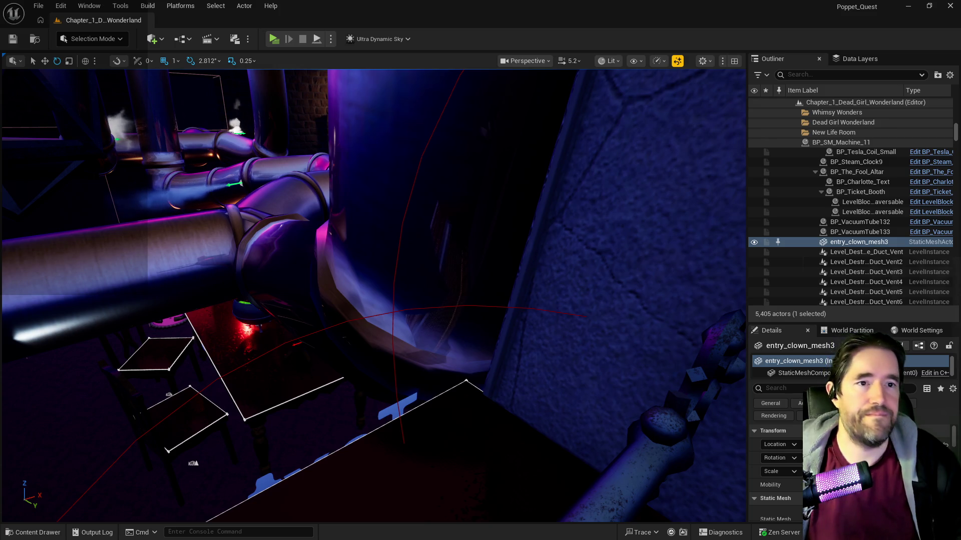
# - Browse to UI/UINavSimplePack/UMG/Widgets and open the W_Collectibles_Menu widget blueprint
pyautogui.hotkey('alt', 'Tab')
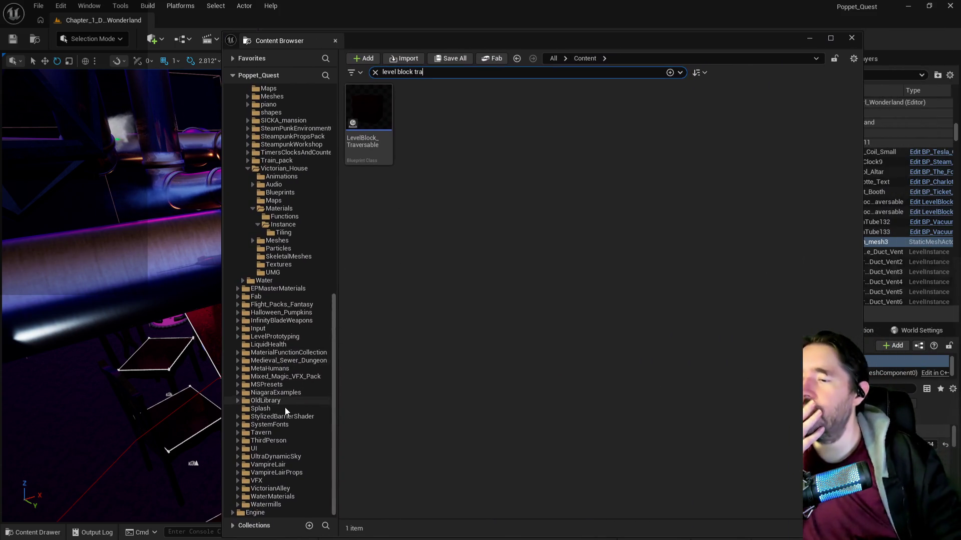
pyautogui.click(238, 449)
pyautogui.click(243, 464)
pyautogui.scroll(-2, 305, 468)
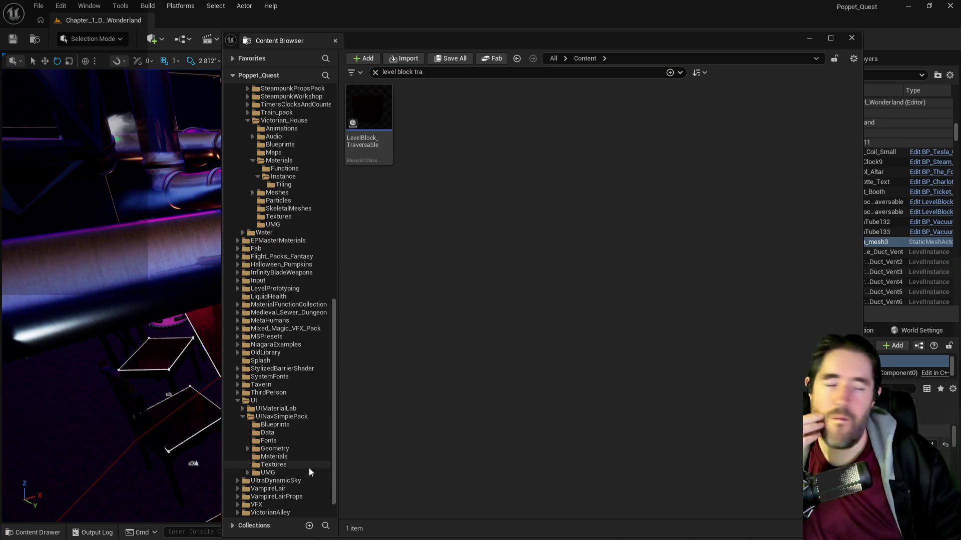
pyautogui.scroll(-1, 309, 468)
pyautogui.click(264, 448)
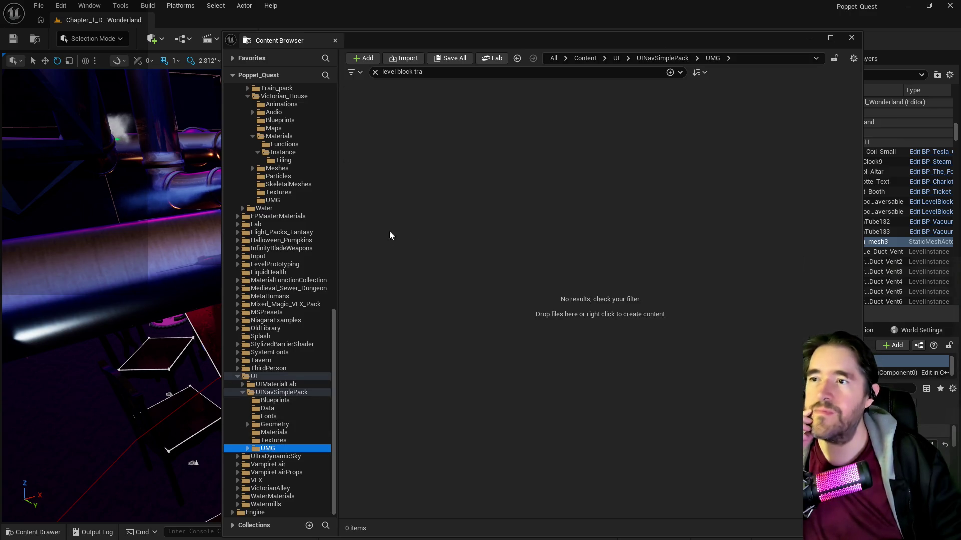
pyautogui.click(375, 73)
pyautogui.doubleClick(415, 117)
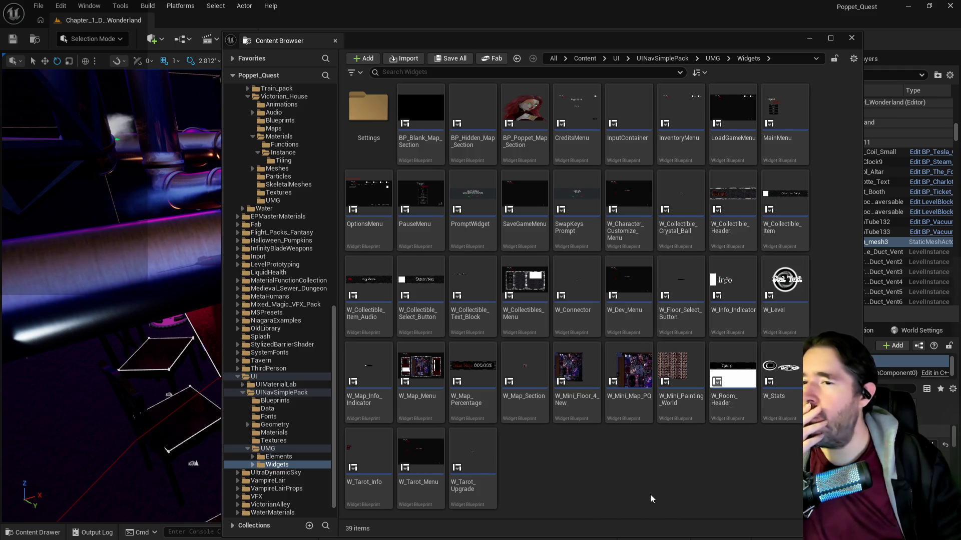
pyautogui.click(526, 308)
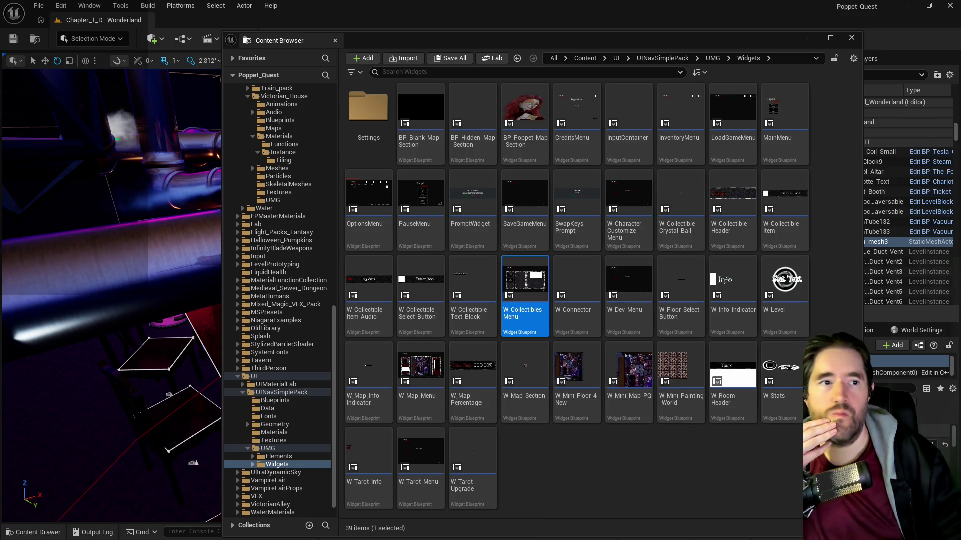
pyautogui.press('Return')
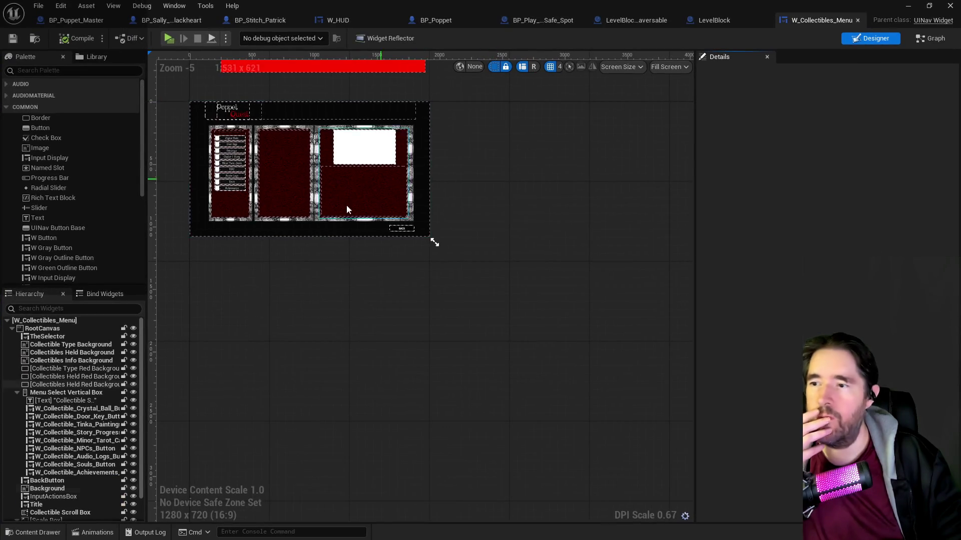
# - Duplicate the Achievements button three times in the collectibles menu list
pyautogui.scroll(6, 265, 325)
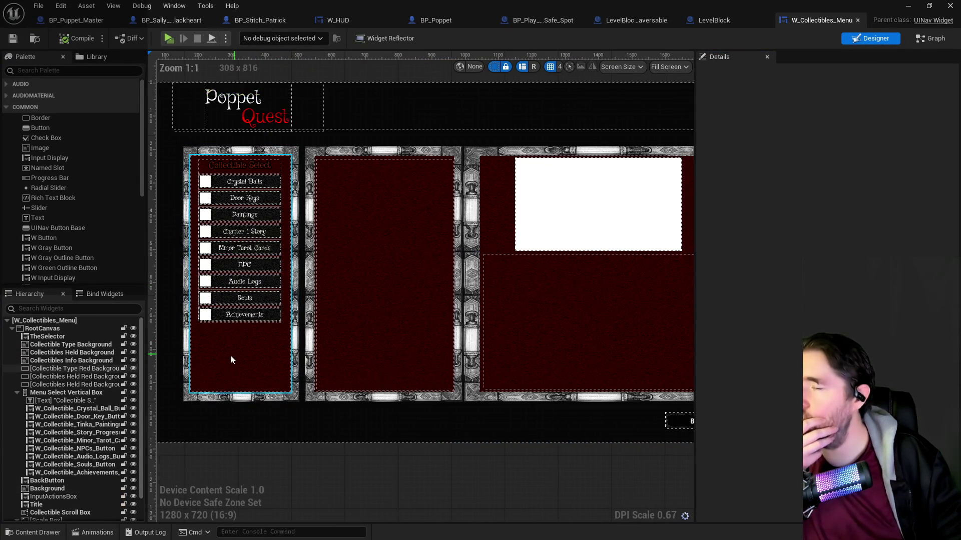
pyautogui.scroll(1, 217, 369)
pyautogui.moveTo(299, 436); pyautogui.dragTo(365, 459)
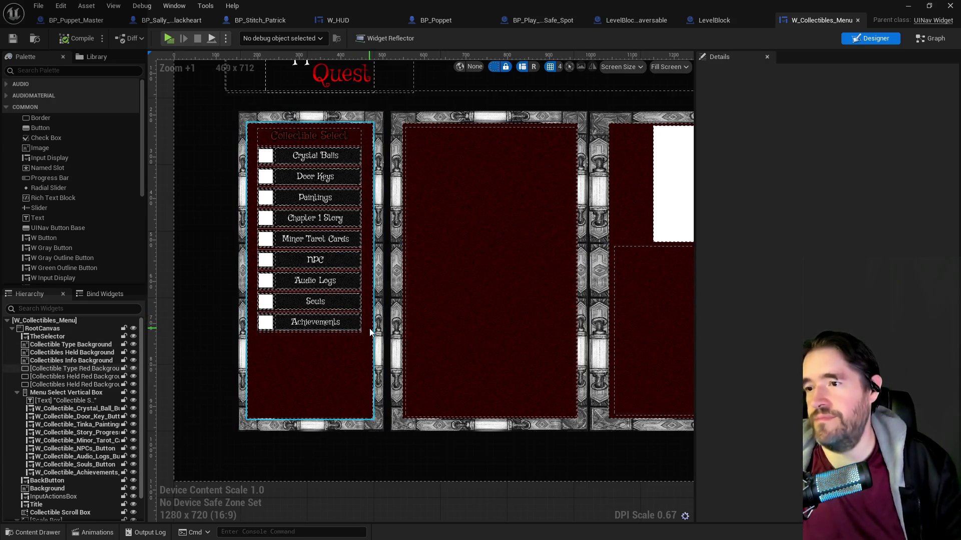
pyautogui.click(361, 141)
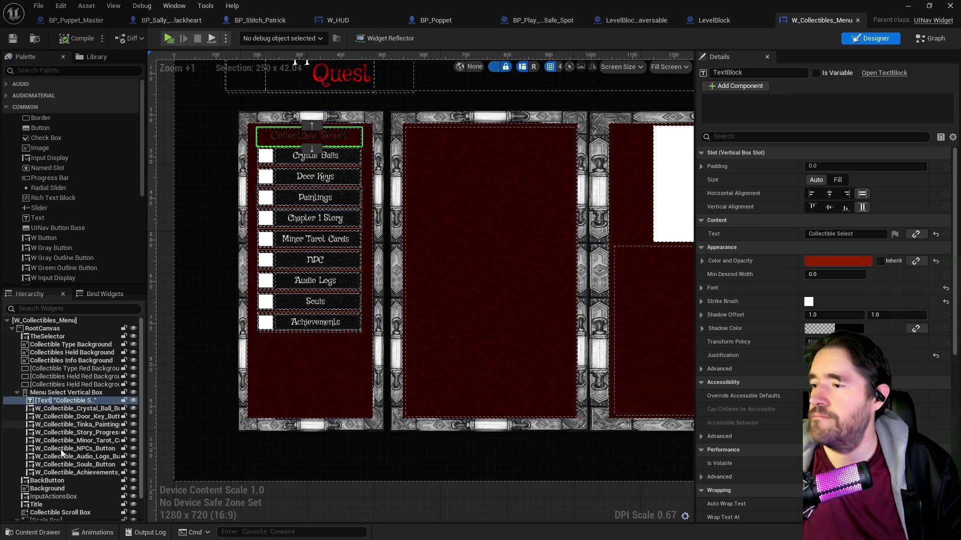
pyautogui.rightClick(56, 475)
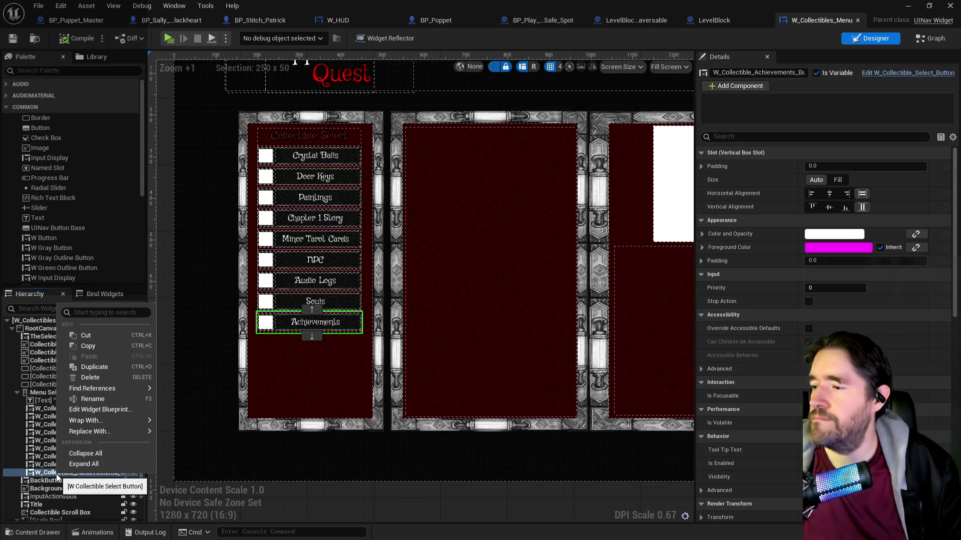
pyautogui.press('Escape')
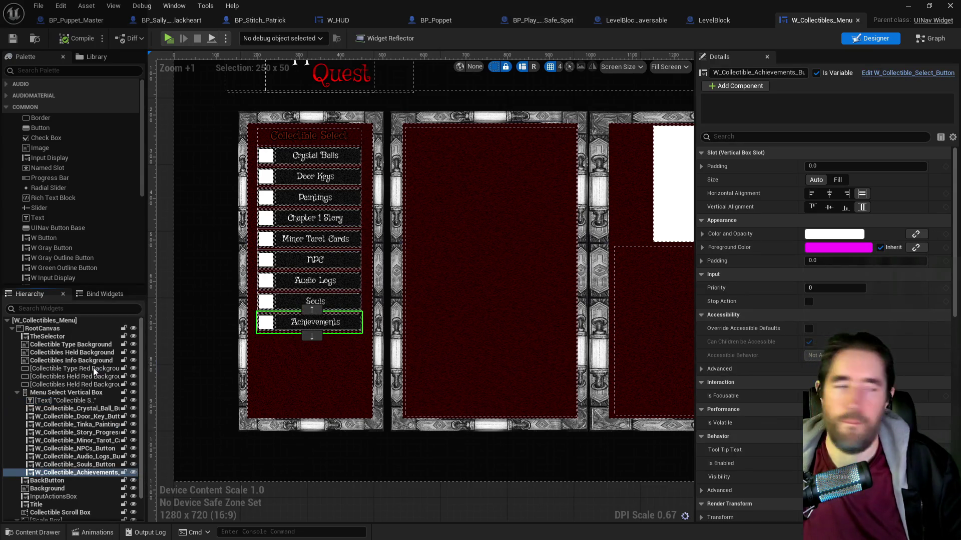
pyautogui.hotkey('ctrl', 'd')
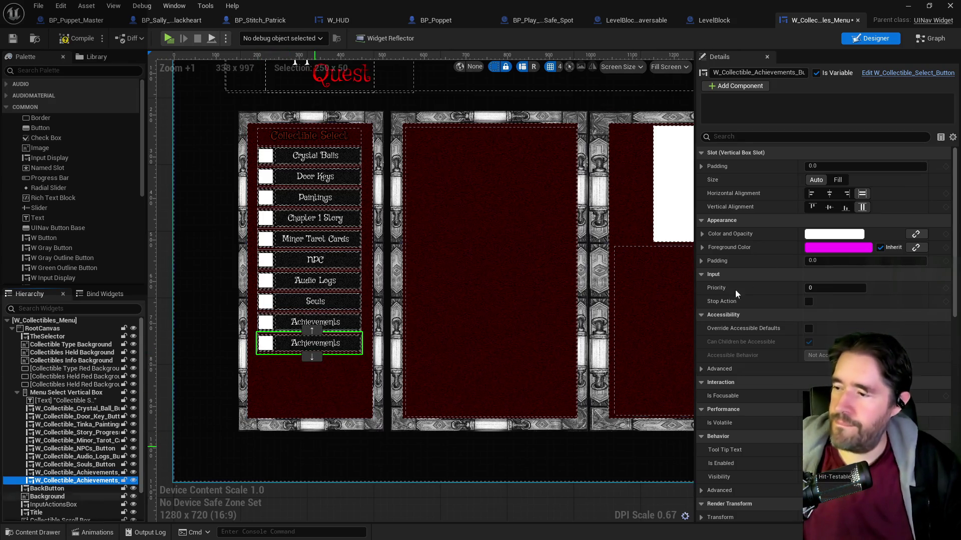
pyautogui.rightClick(297, 349)
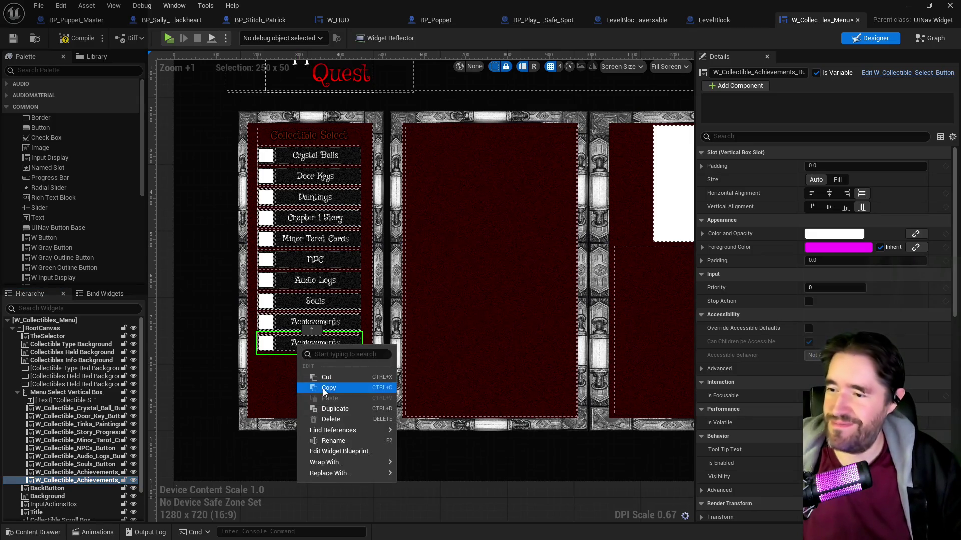
pyautogui.click(320, 408)
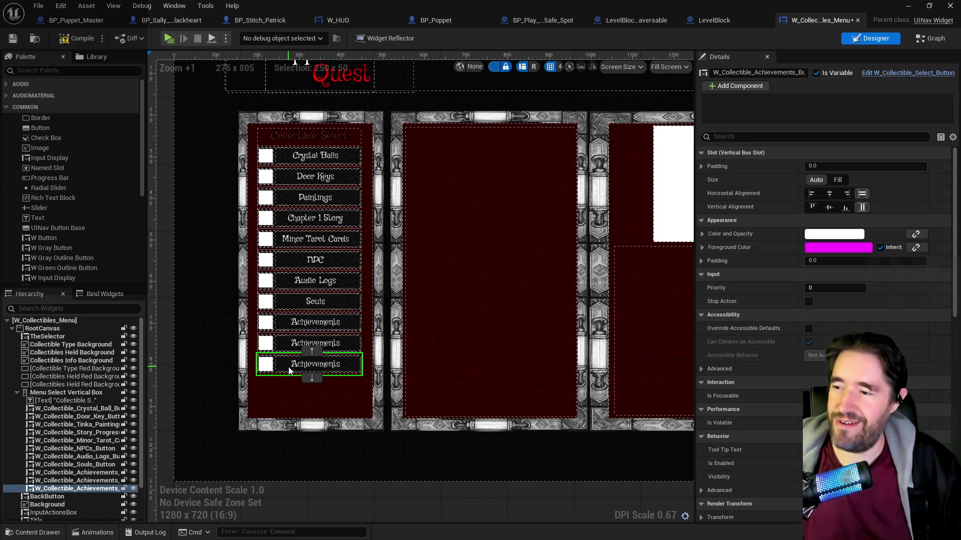
pyautogui.rightClick(289, 371)
pyautogui.click(317, 429)
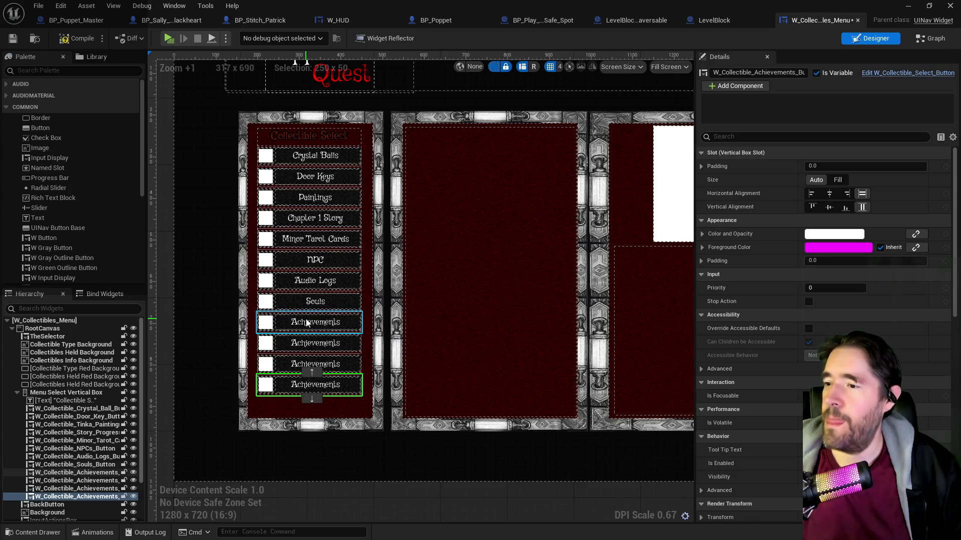
# - Move the Minor Tarot Cards button down below the first Achievements button
pyautogui.click(310, 243)
pyautogui.click(307, 253)
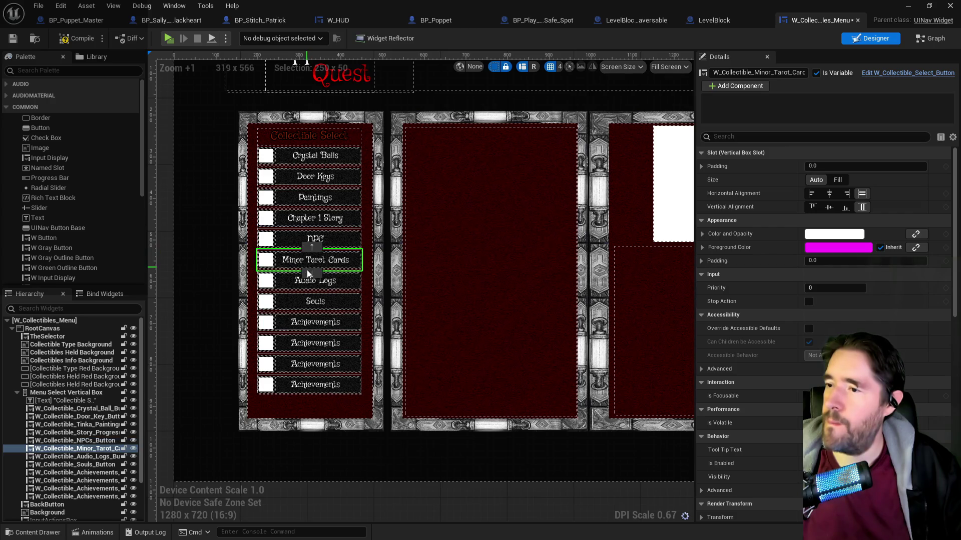
pyautogui.click(307, 273)
pyautogui.click(309, 295)
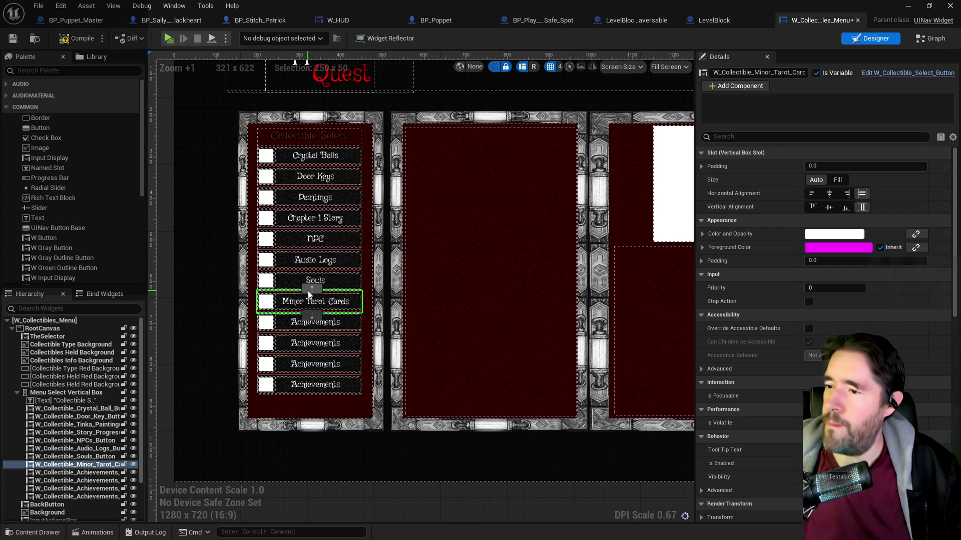
pyautogui.click(311, 316)
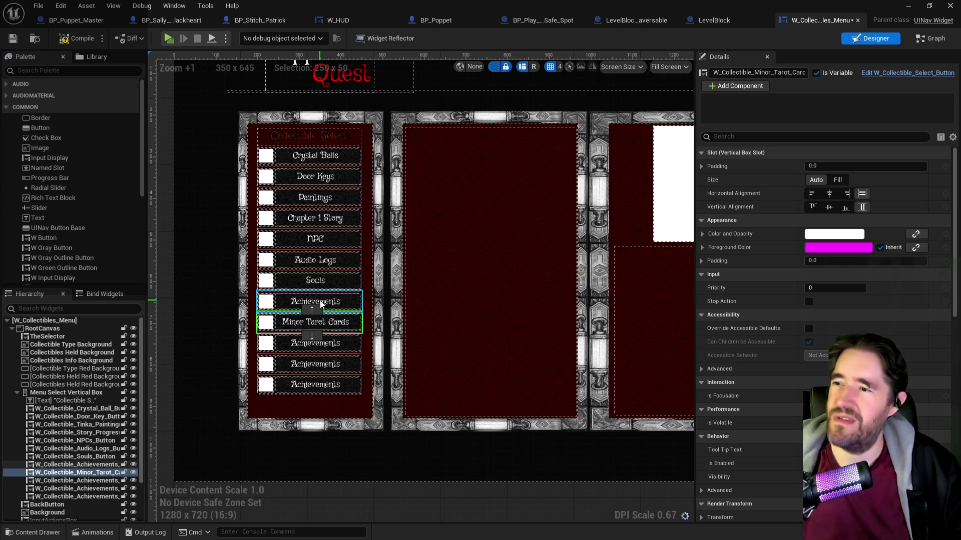
pyautogui.click(338, 223)
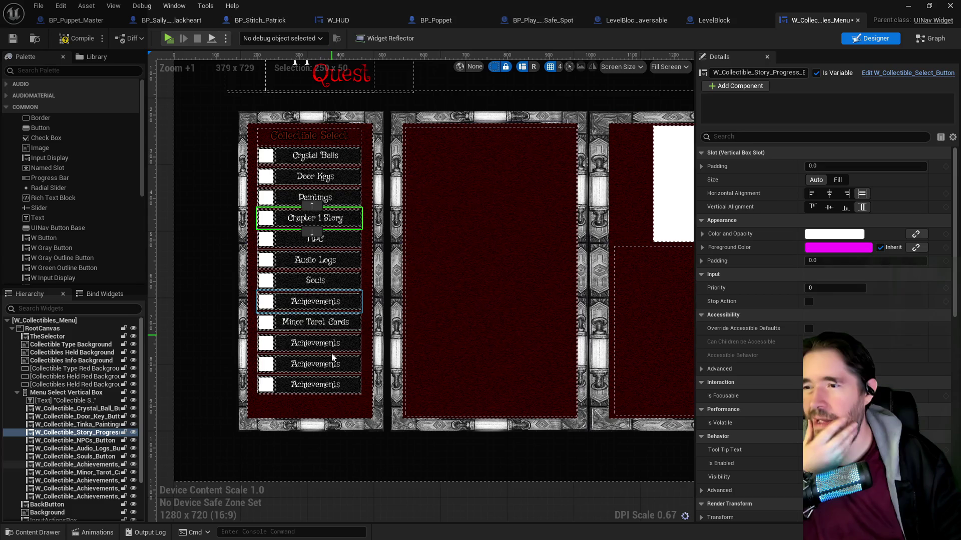
pyautogui.click(317, 322)
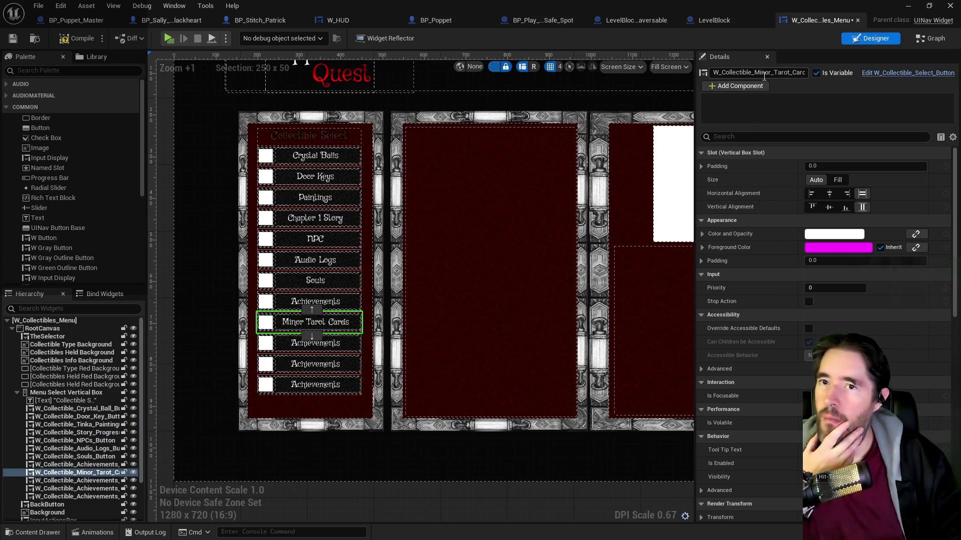
pyautogui.moveTo(755, 73); pyautogui.dragTo(794, 72)
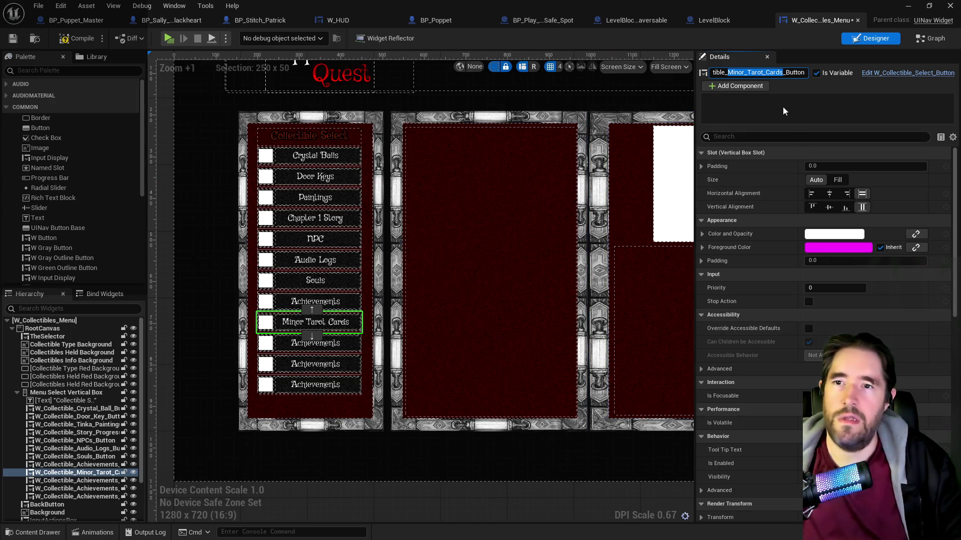
# - Rename the Minor Tarot Cards button widget to W_Collectible_Wands_Tarot_Button
pyautogui.click(795, 59)
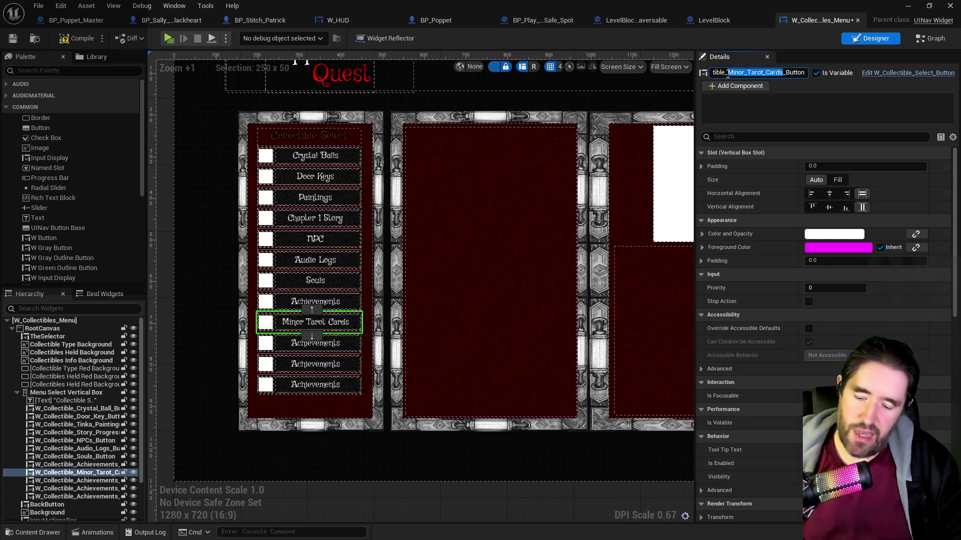
pyautogui.write('Wands')
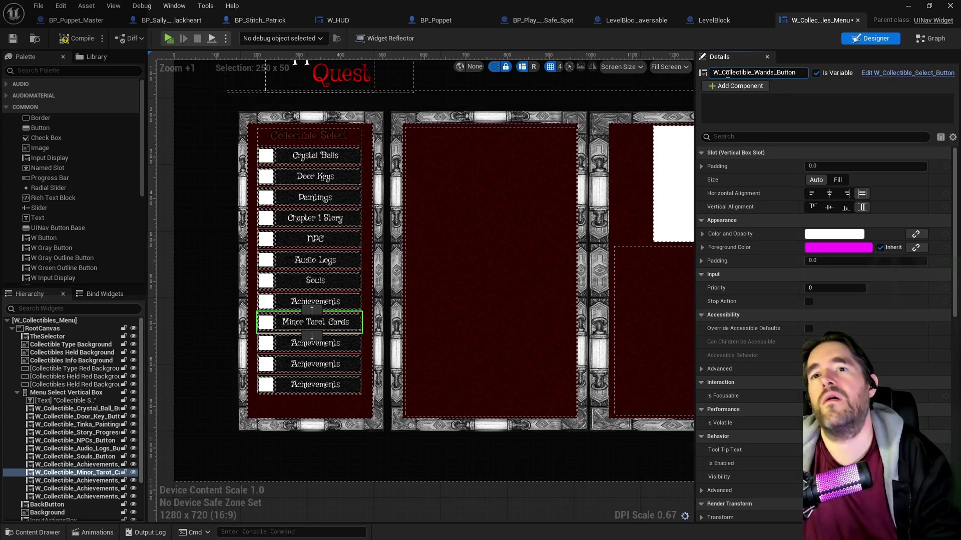
pyautogui.write('_Tarot_')
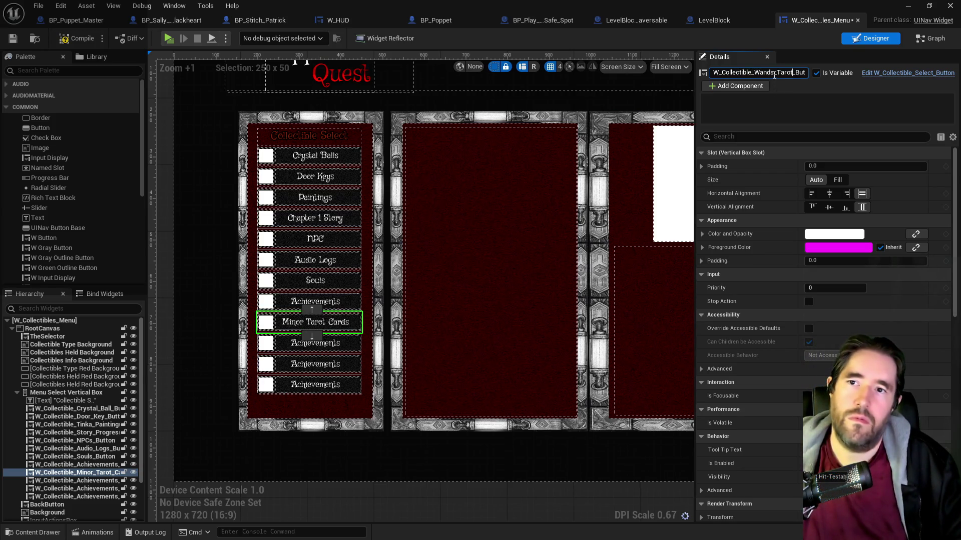
pyautogui.click(349, 333)
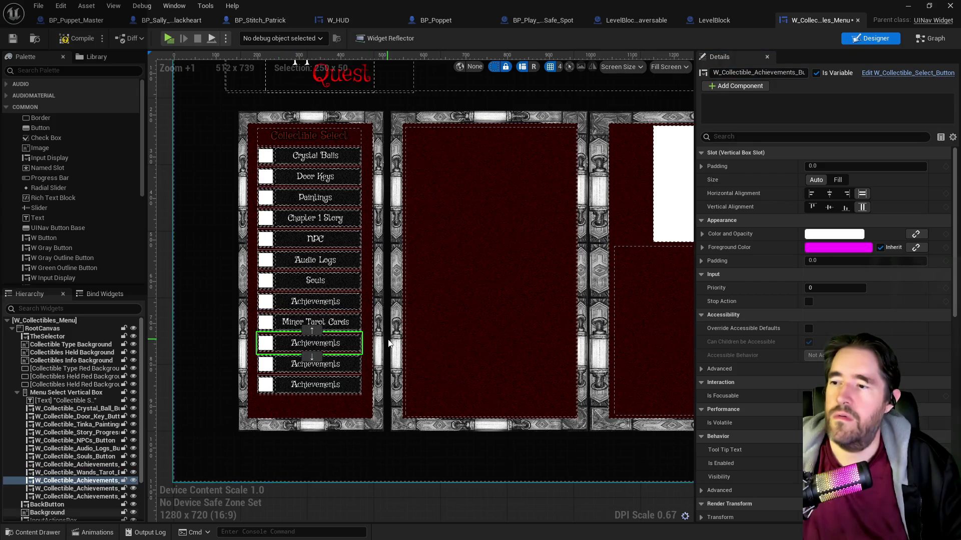
pyautogui.click(349, 328)
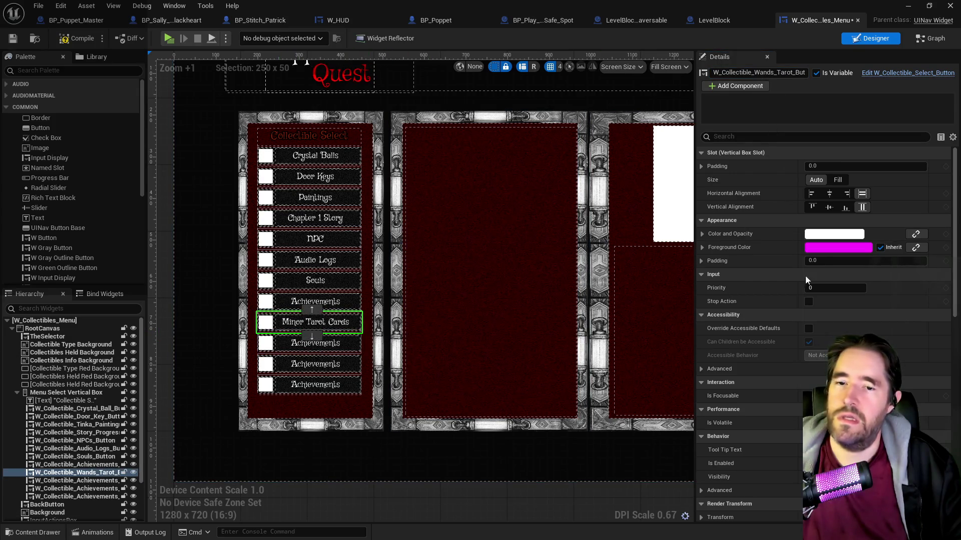
# - Change the button's Component Text from Minor to Wands, reading 'Wands Tarot Cards'
pyautogui.scroll(-10, 823, 334)
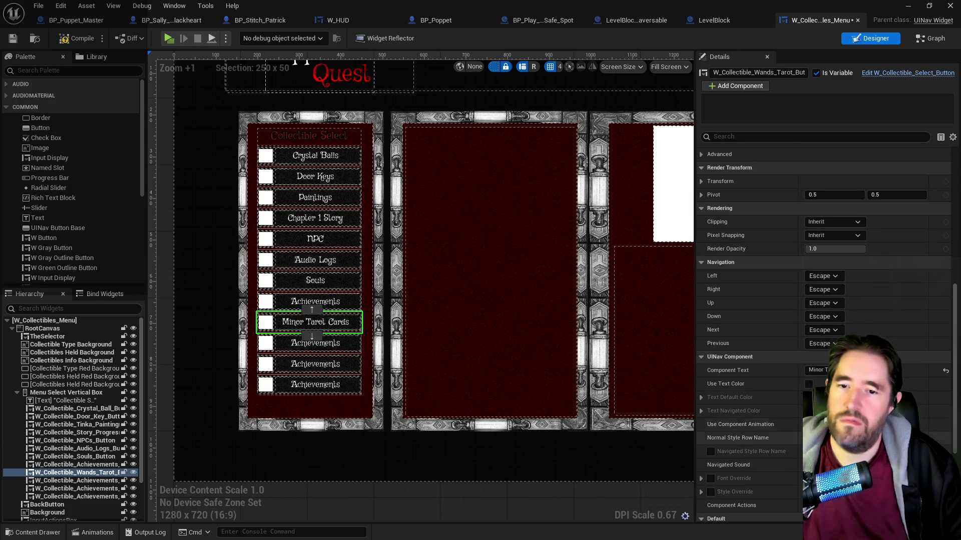
pyautogui.doubleClick(814, 370)
pyautogui.write('W')
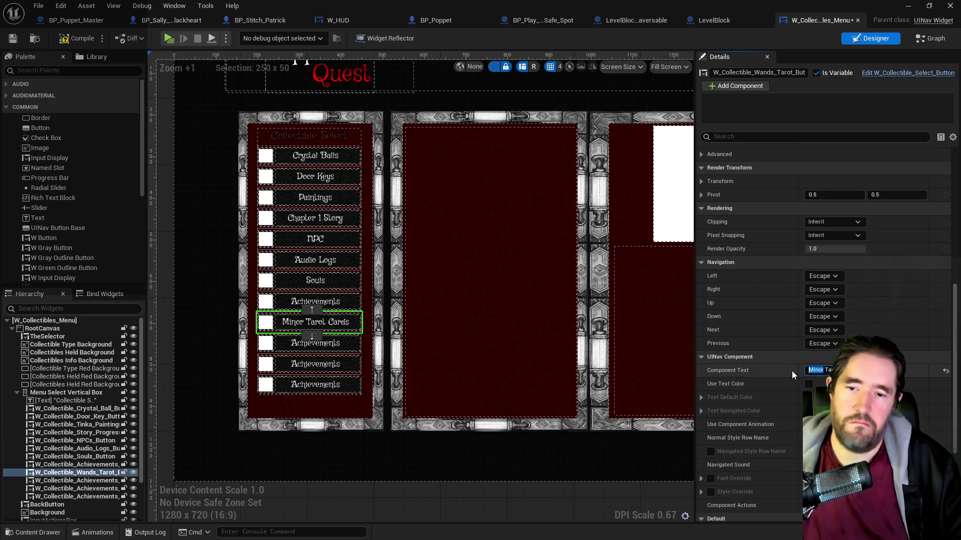
pyautogui.write('ands')
pyautogui.press('Return')
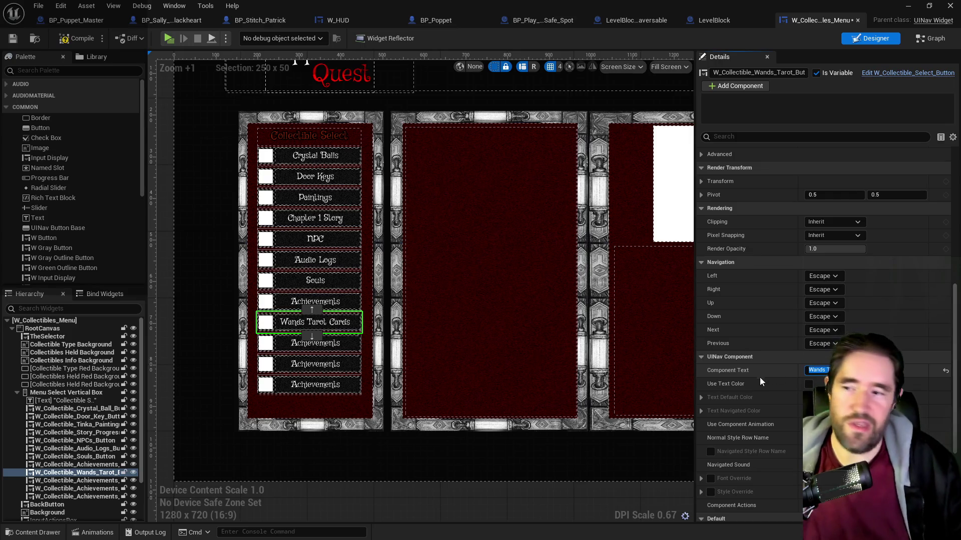
pyautogui.click(341, 343)
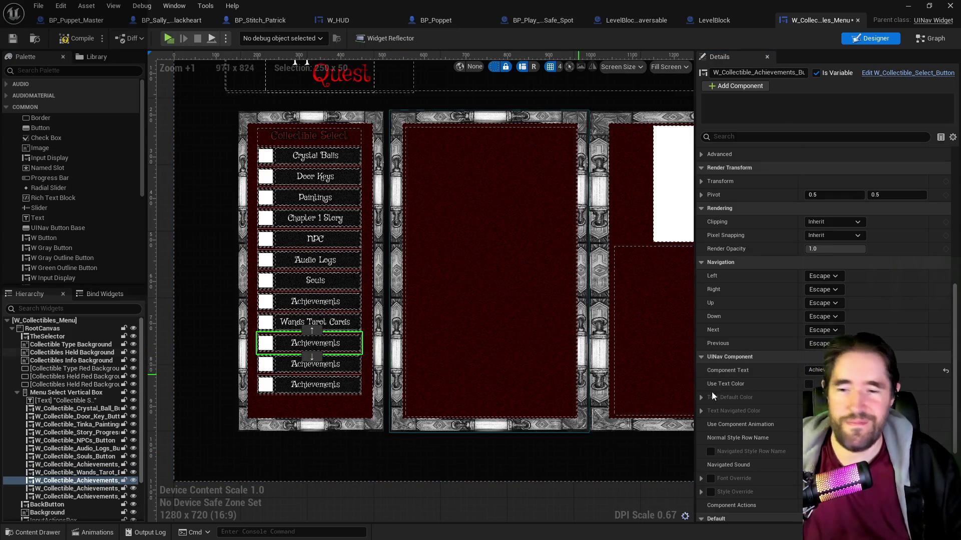
# - Rename the first Achievements copy's widget for Cups and label it 'Cups Tarot Cards'
pyautogui.click(830, 370)
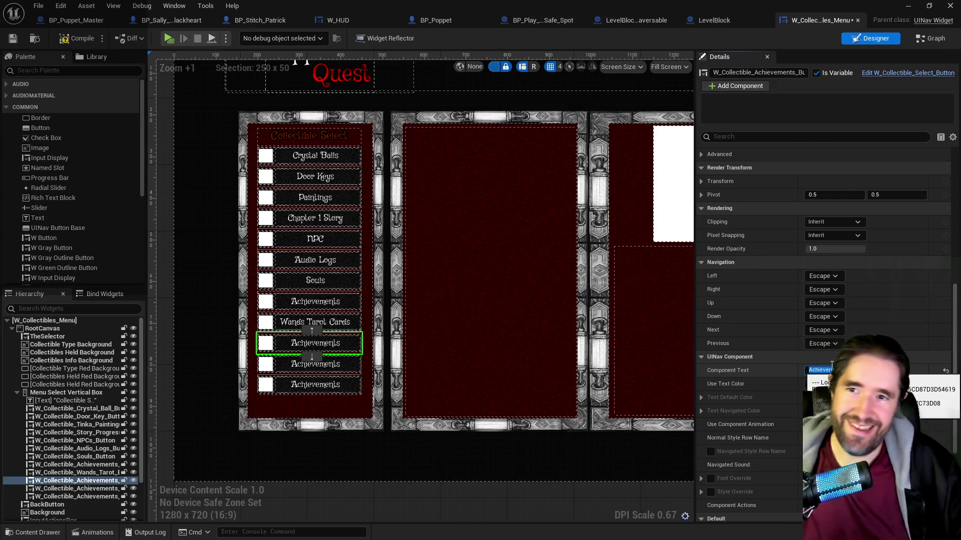
pyautogui.click(747, 74)
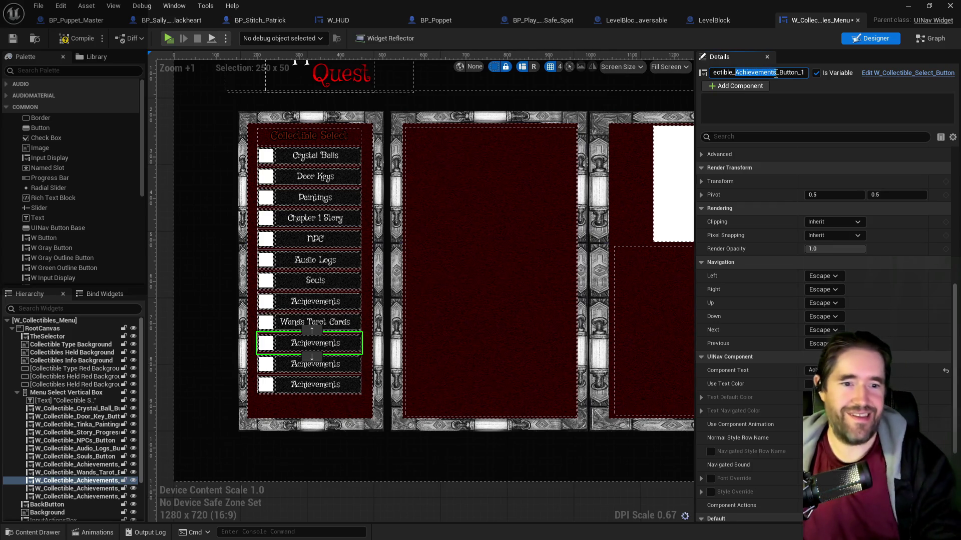
pyautogui.write('Cups')
pyautogui.write('_Tarot_Bu')
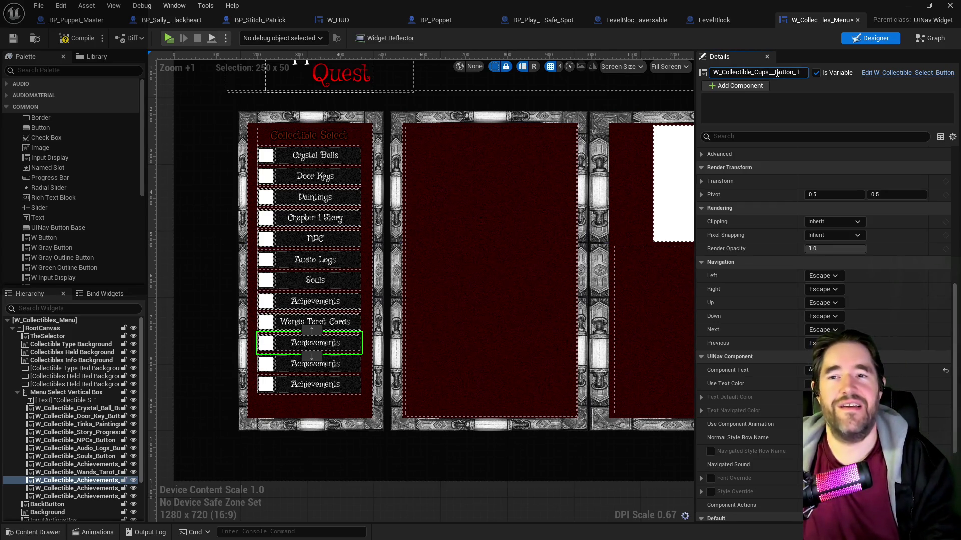
pyautogui.write('t')
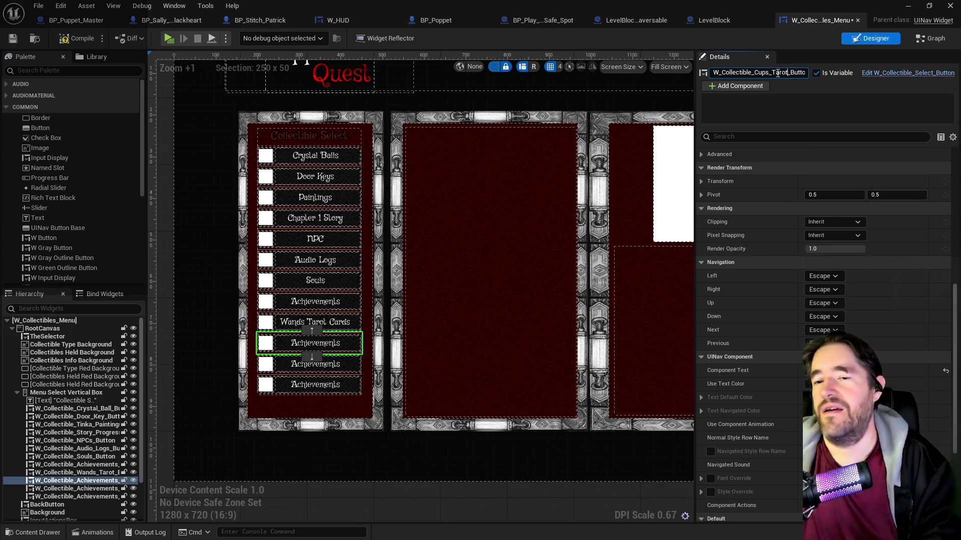
pyautogui.press('Return')
pyautogui.click(341, 328)
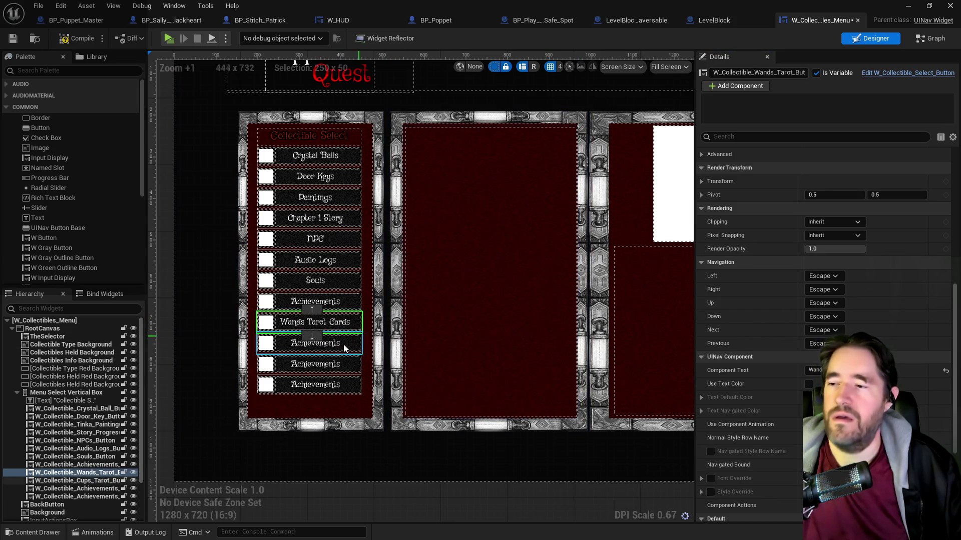
pyautogui.click(320, 344)
pyautogui.click(813, 370)
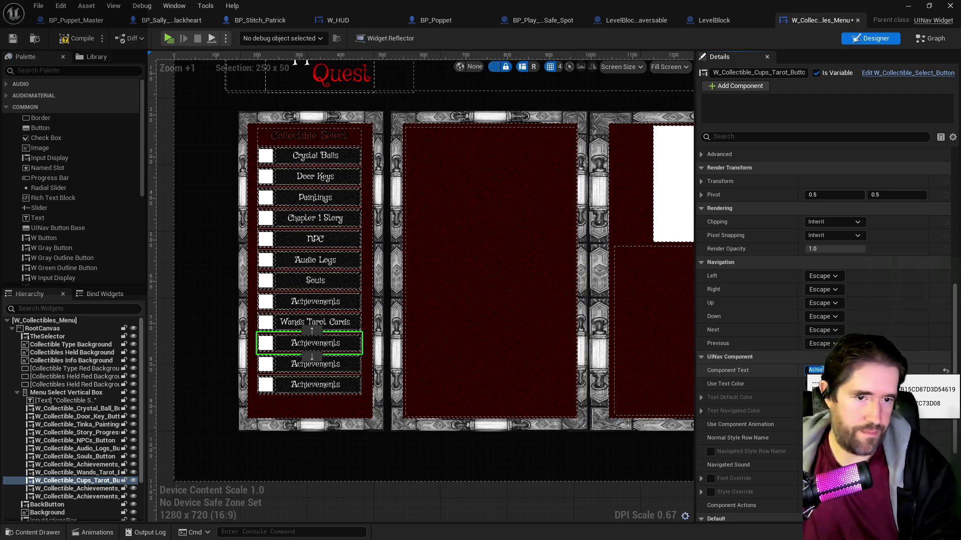
pyautogui.write('Cup')
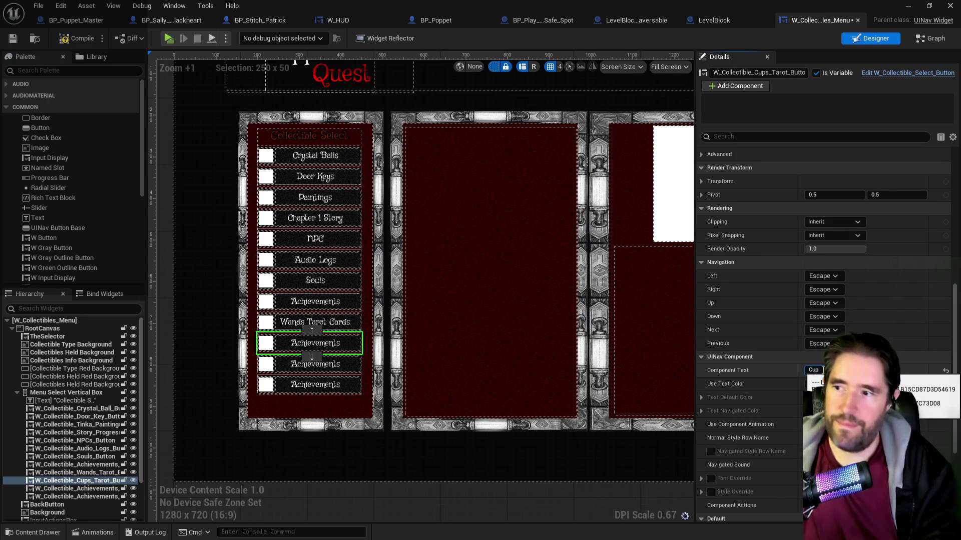
pyautogui.write('s')
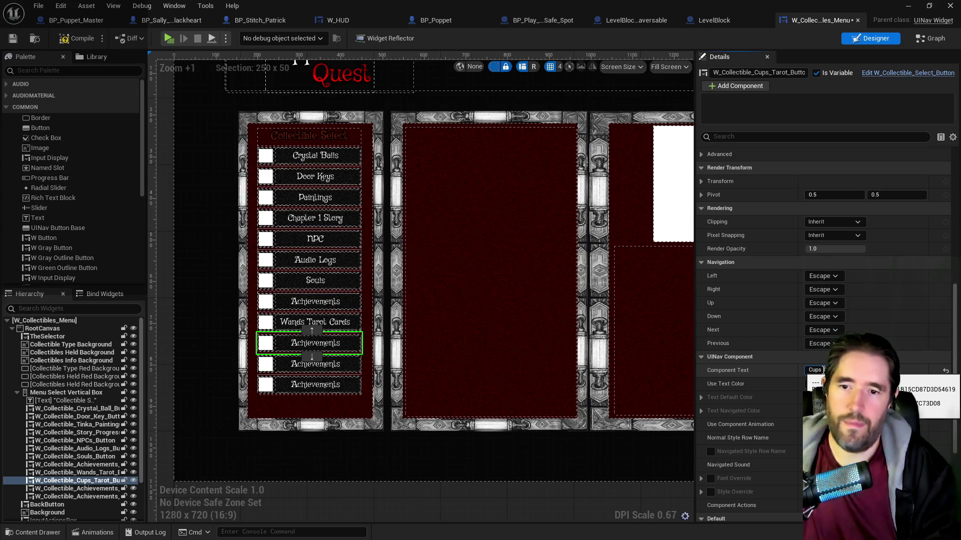
pyautogui.write(' Tarot Cards')
pyautogui.press('Return')
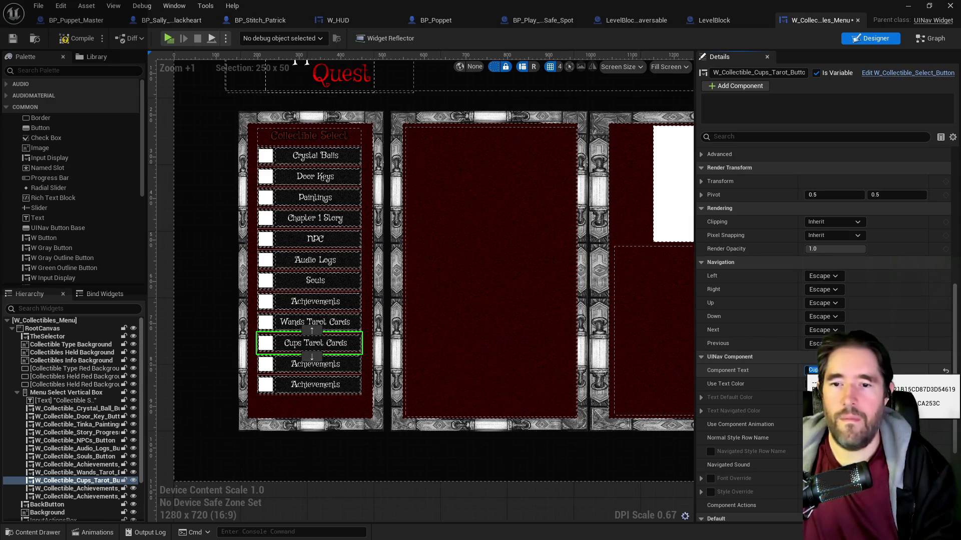
# - Label the next button 'Swords Tarot Cards' and rename its widget to Swords_Tarot_Cards
pyautogui.click(320, 364)
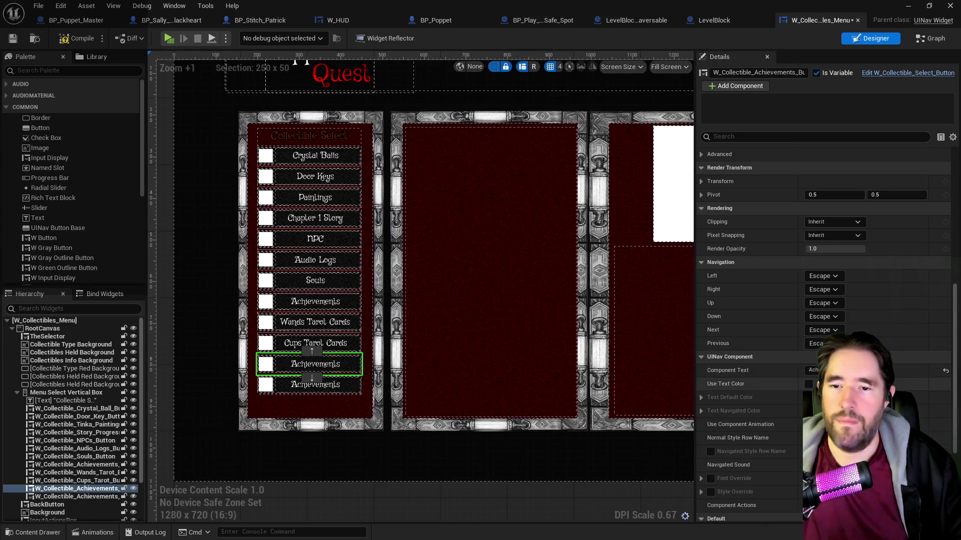
pyautogui.click(813, 370)
pyautogui.write('Sw')
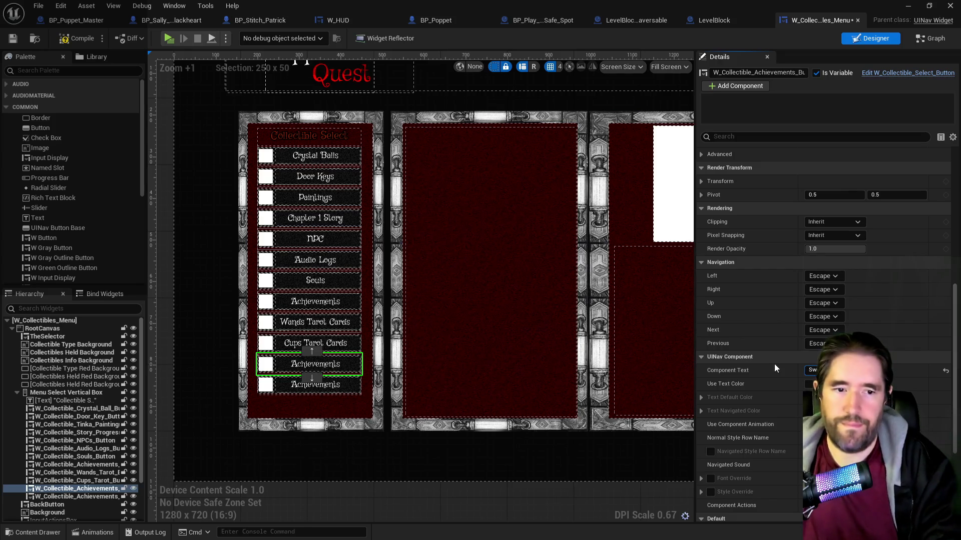
pyautogui.write('ords Tarot Cards')
pyautogui.press('Return')
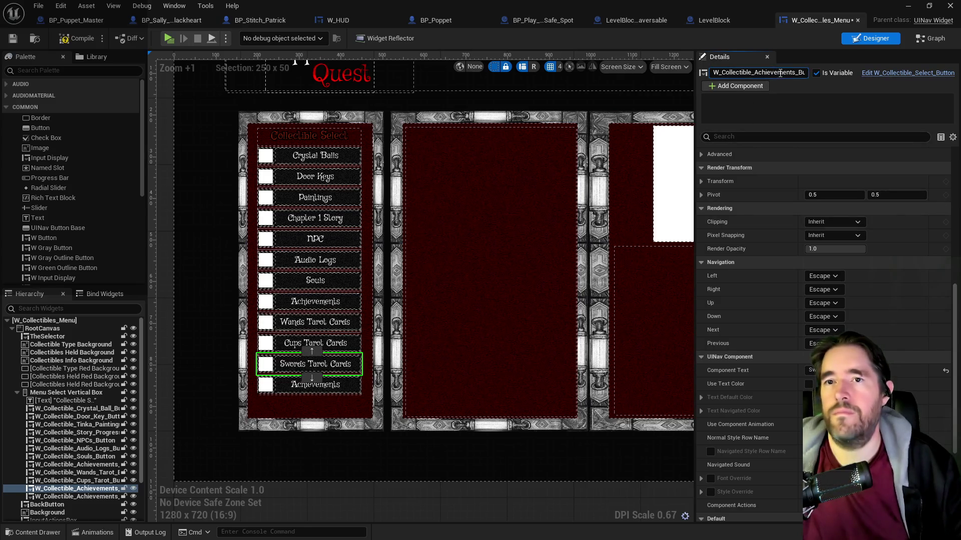
pyautogui.moveTo(796, 74); pyautogui.dragTo(754, 74)
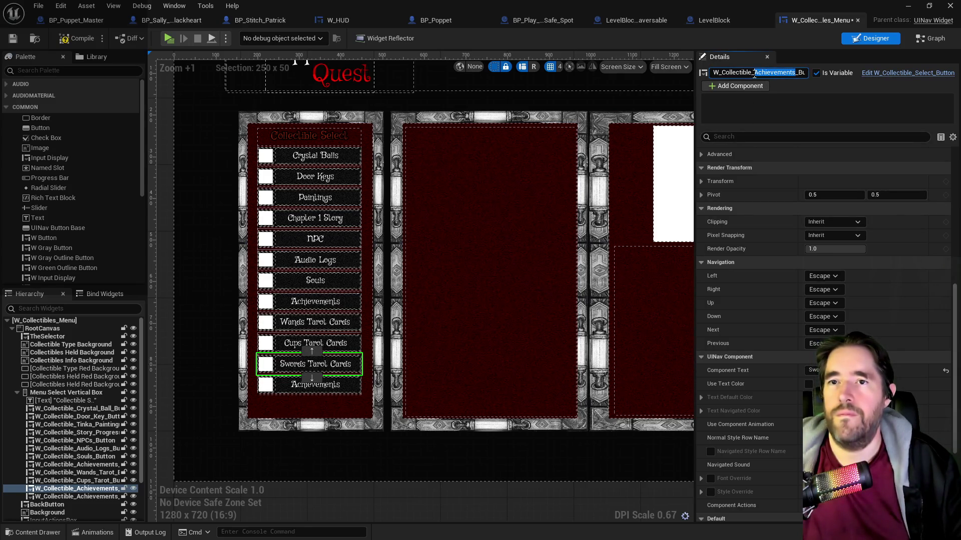
pyautogui.write('Swords_Tar')
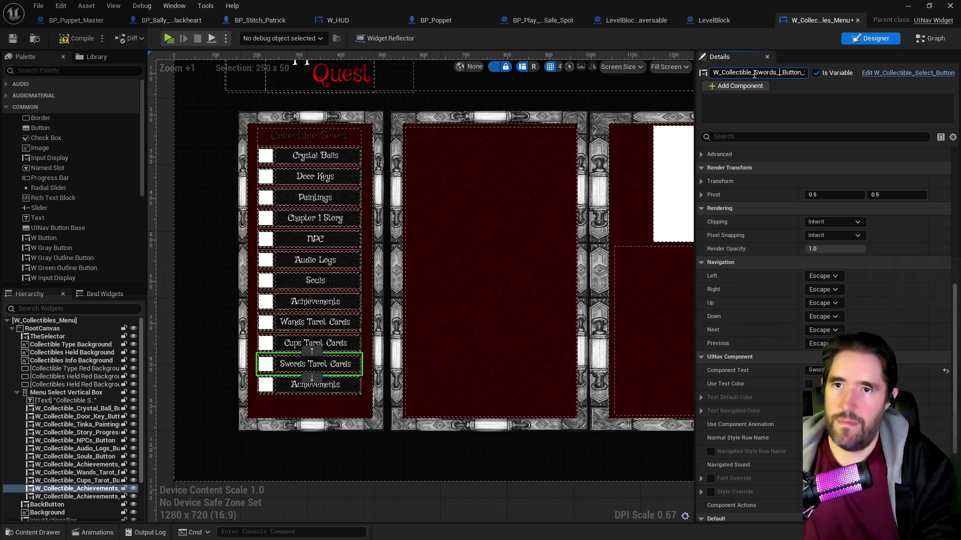
pyautogui.write('ot_Cards')
pyautogui.press('Return')
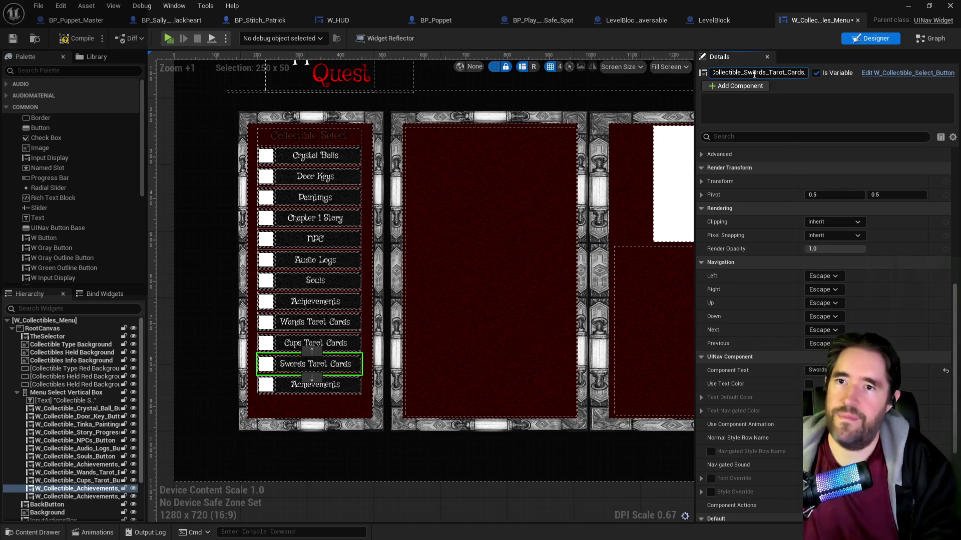
# - Append _Cards to the Wands widget name and check the Cups and Swords buttons
pyautogui.click(315, 322)
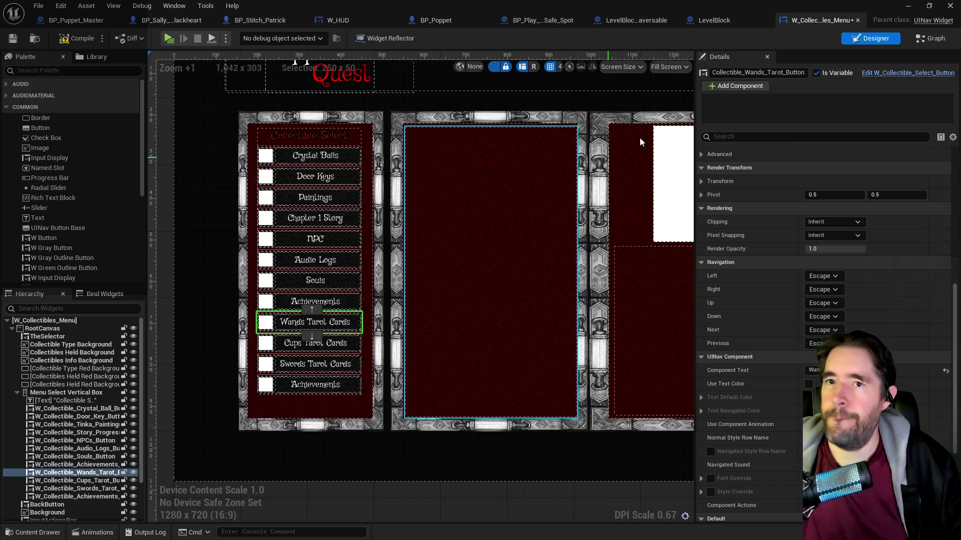
pyautogui.click(785, 73)
pyautogui.write('_Card_')
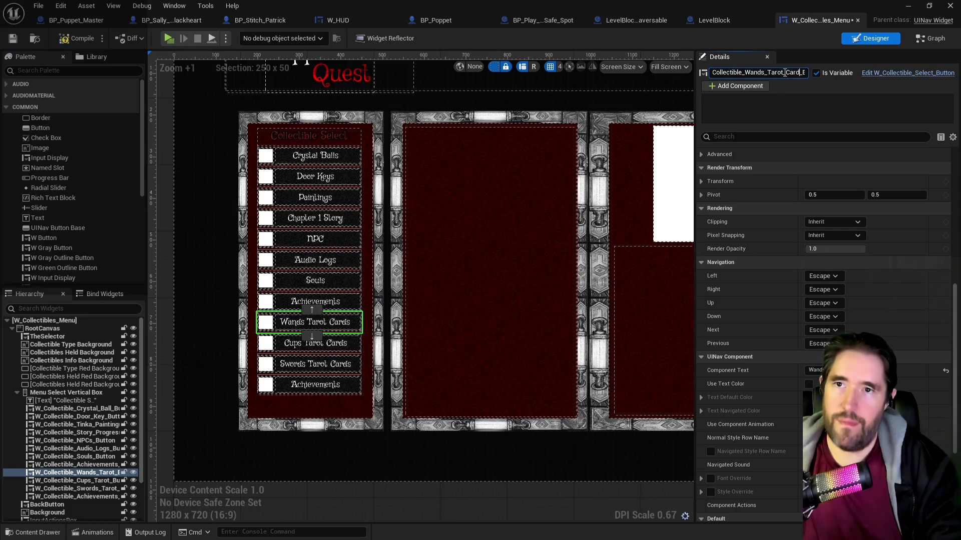
pyautogui.write('s')
pyautogui.press('Return')
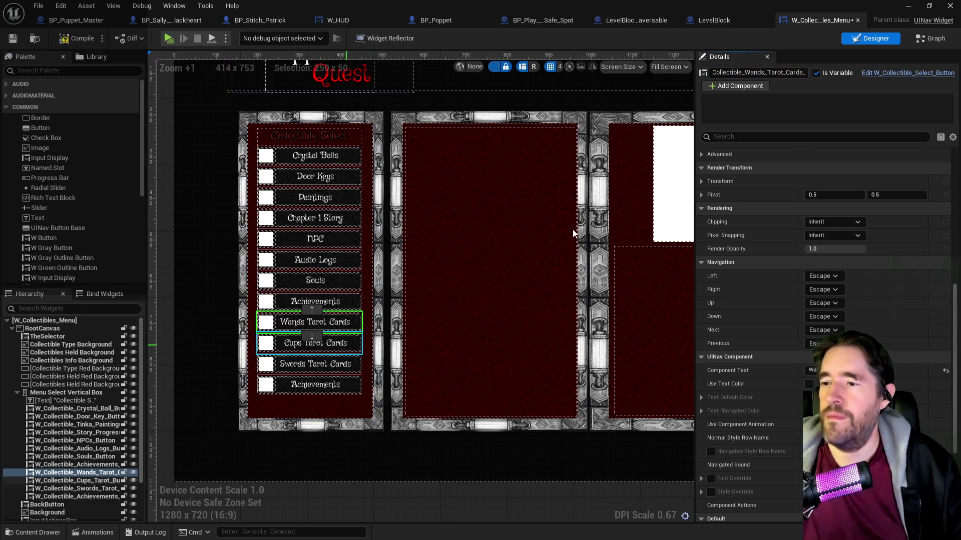
pyautogui.click(349, 350)
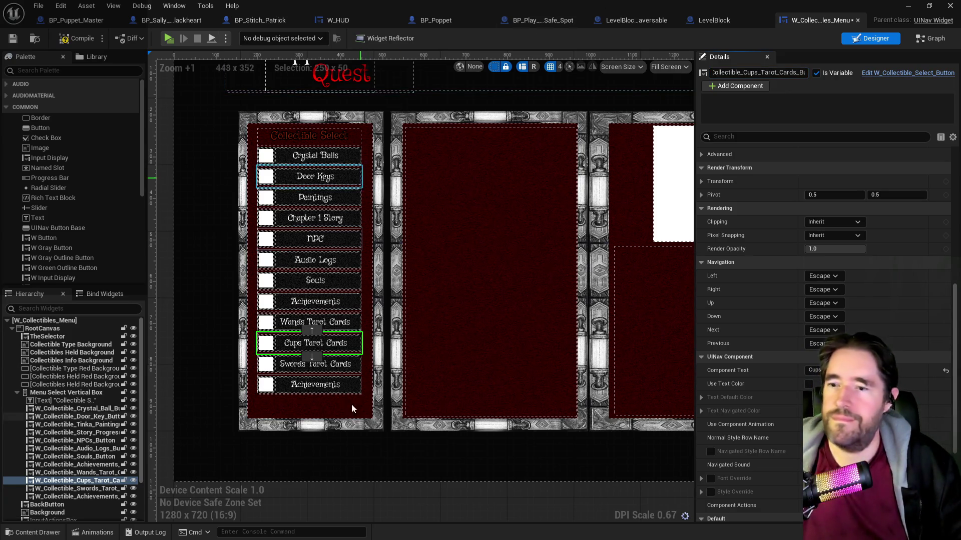
pyautogui.click(341, 369)
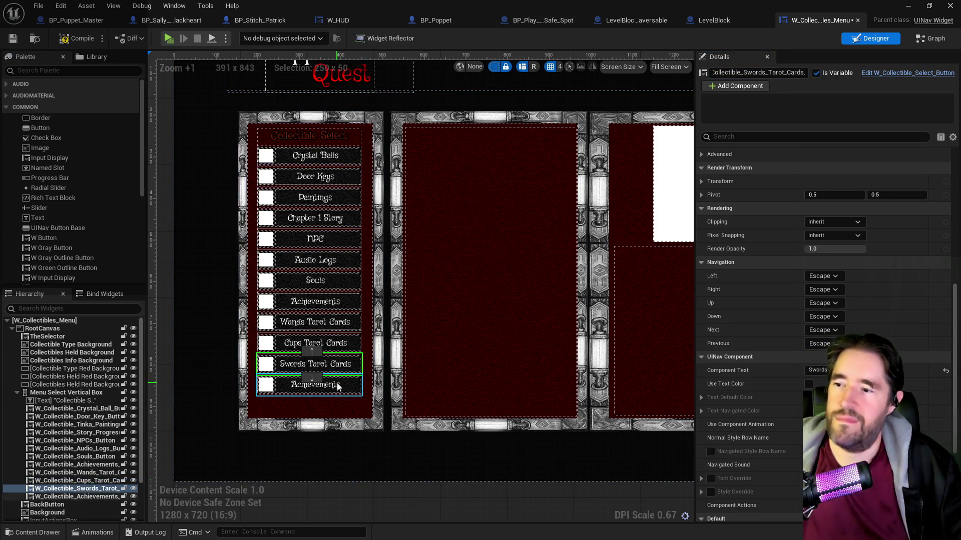
pyautogui.click(339, 387)
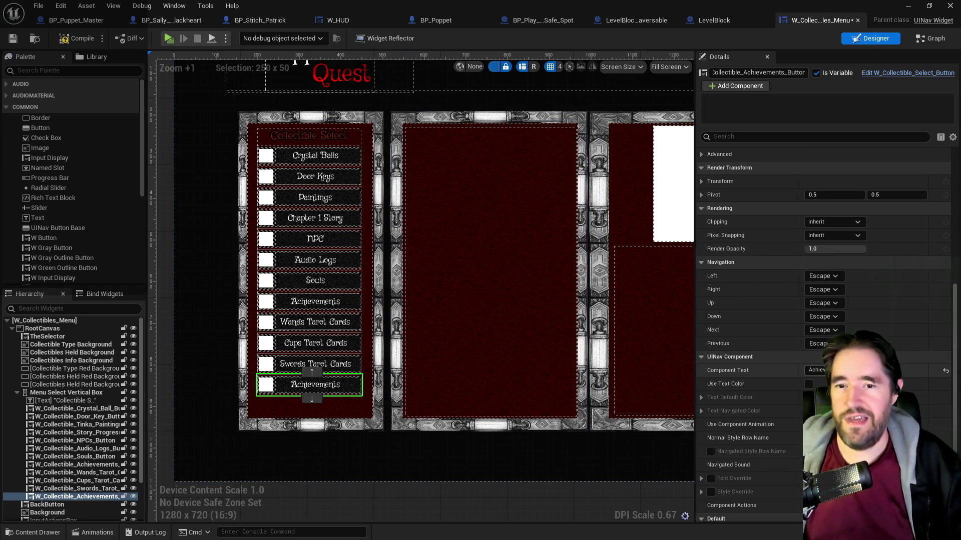
# - Label the last button 'Pentacles Tarot Cards' and rename its widget to match
pyautogui.click(820, 371)
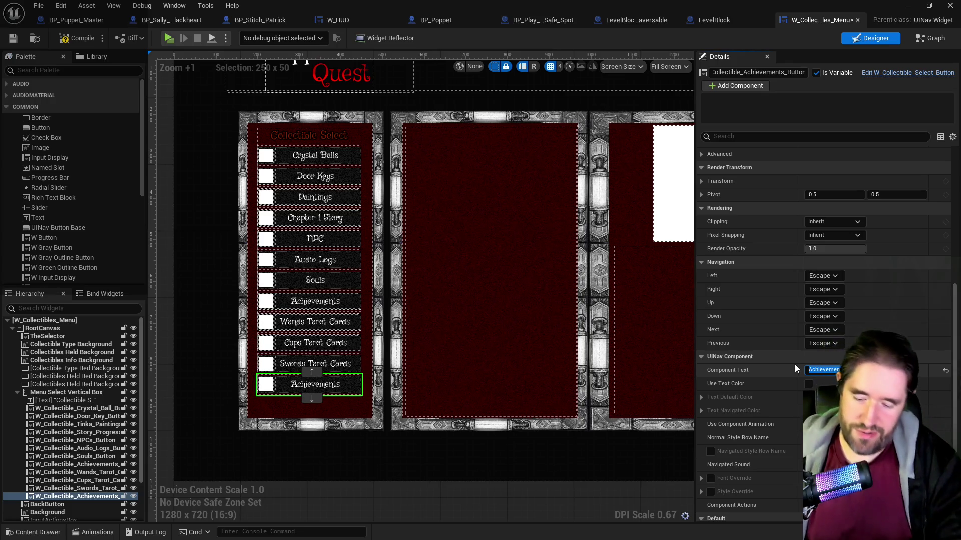
pyautogui.write('Pen')
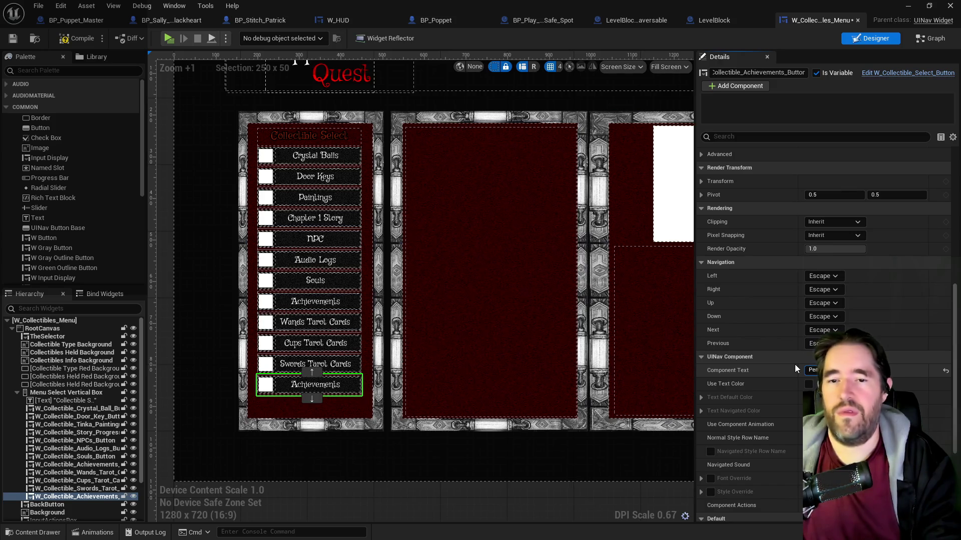
pyautogui.press('Return')
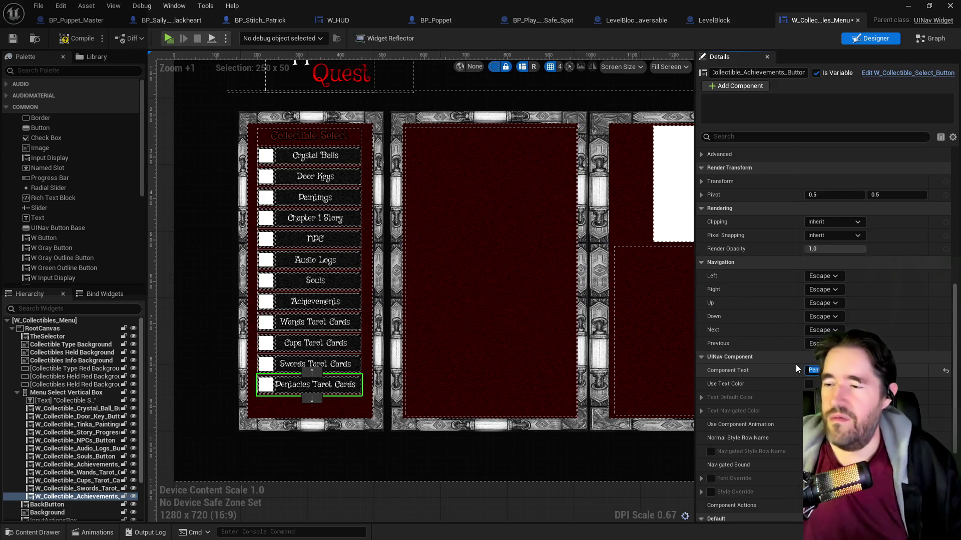
pyautogui.moveTo(783, 73); pyautogui.dragTo(756, 75)
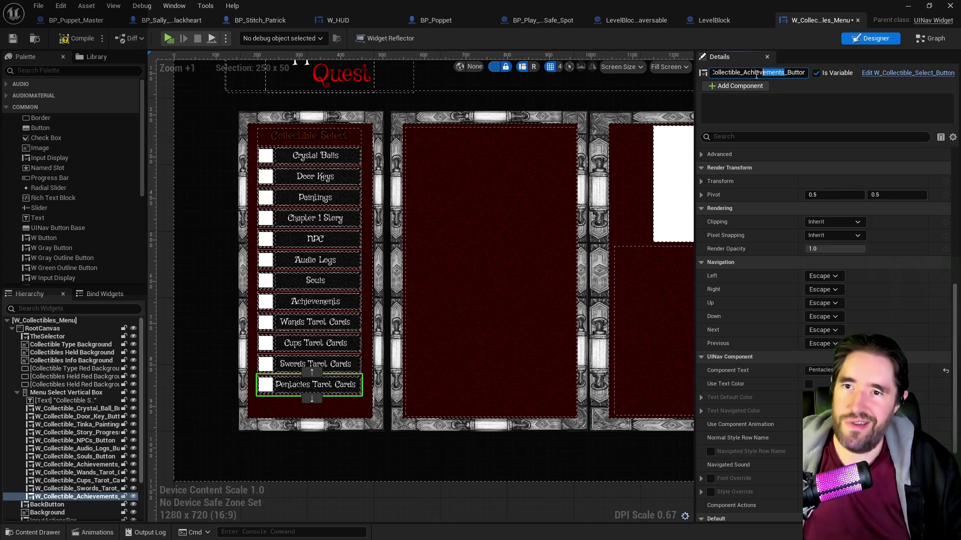
pyautogui.write('Pent')
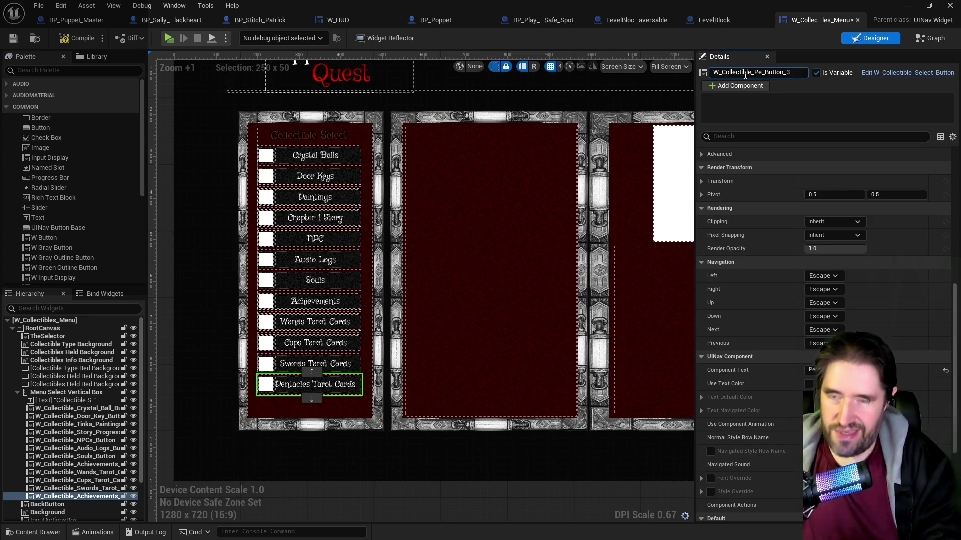
pyautogui.write('acles_Tar')
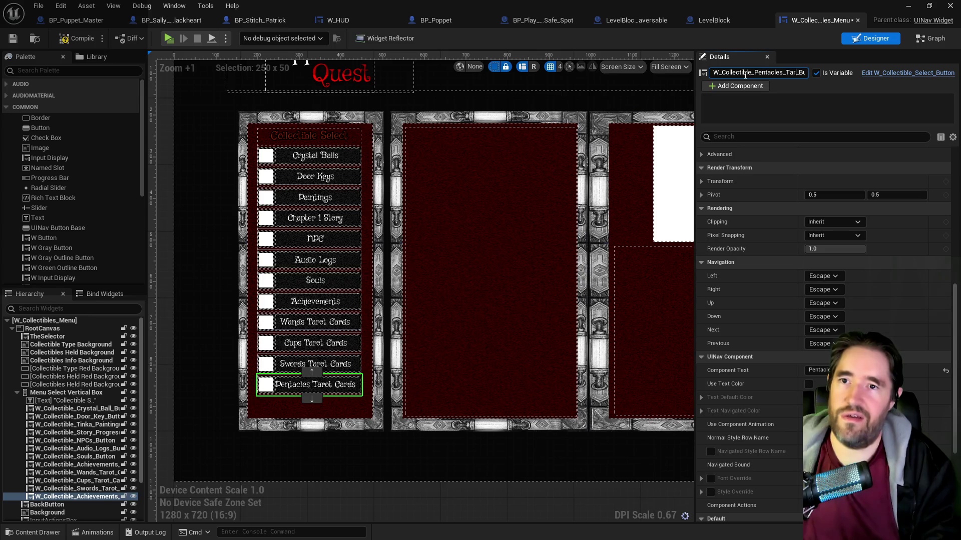
pyautogui.write('Butto')
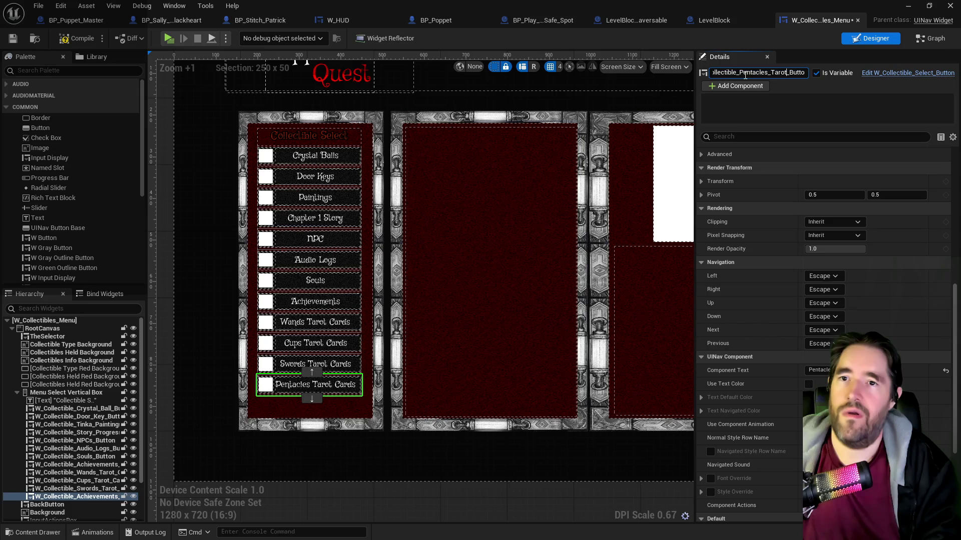
pyautogui.write('s')
pyautogui.press('Return')
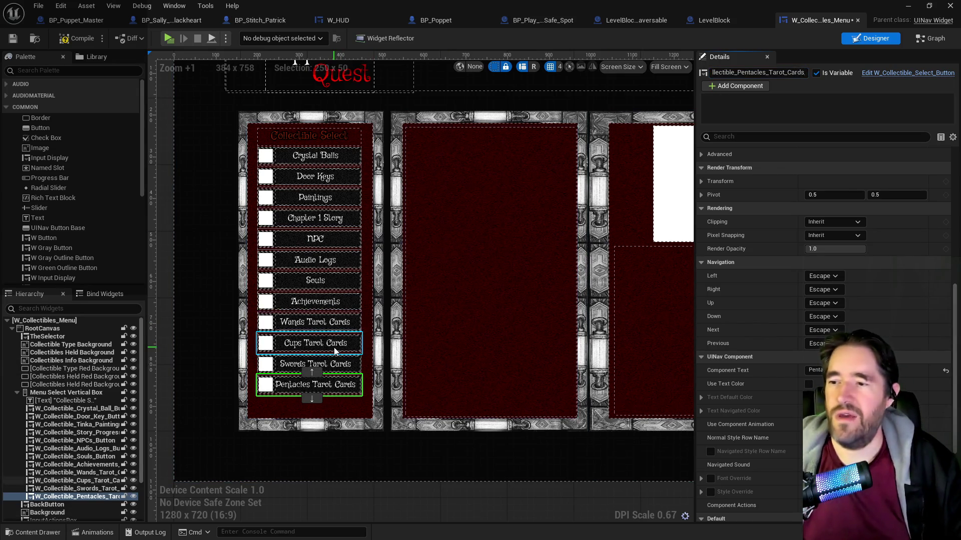
# - Review the Cups, Swords and Wands Tarot Cards buttons in the designer
pyautogui.click(329, 346)
pyautogui.click(327, 369)
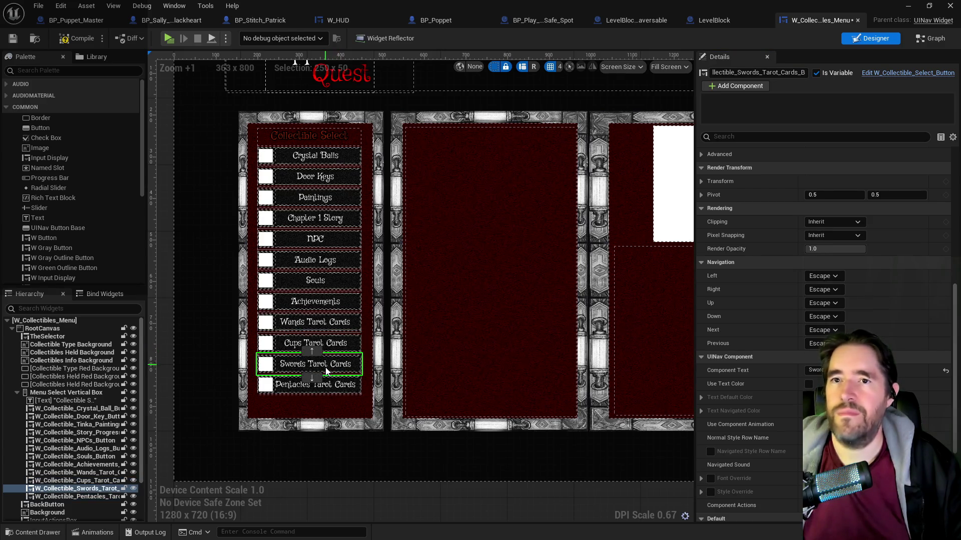
pyautogui.click(332, 327)
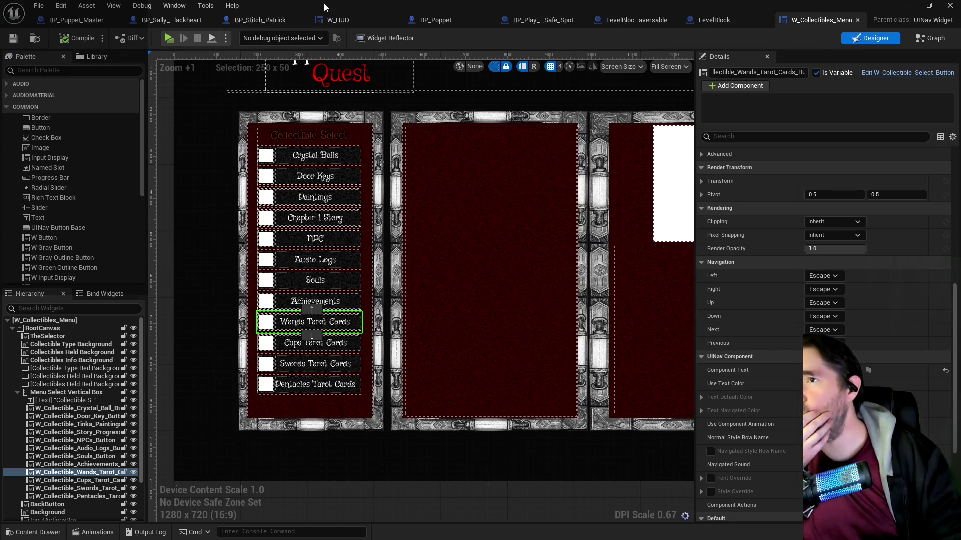
# - Bring BP_Poppet's Setup Tarot Card Variables comment into view in the Weapon Equip Graph
pyautogui.click(438, 16)
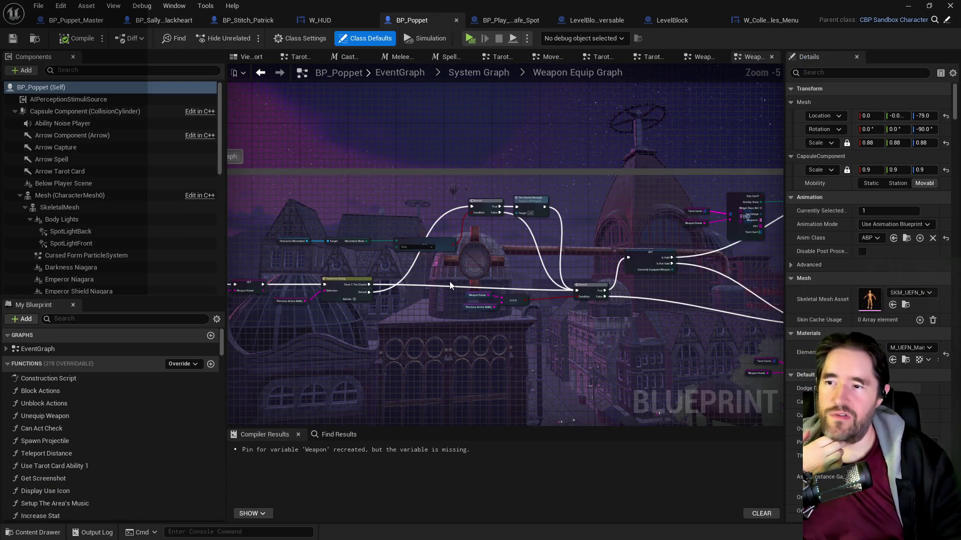
pyautogui.moveTo(450, 286); pyautogui.dragTo(259, 268)
pyautogui.moveTo(485, 281)
pyautogui.mouseDown()
pyautogui.moveTo(387, 310)
pyautogui.moveTo(542, 272)
pyautogui.mouseUp()
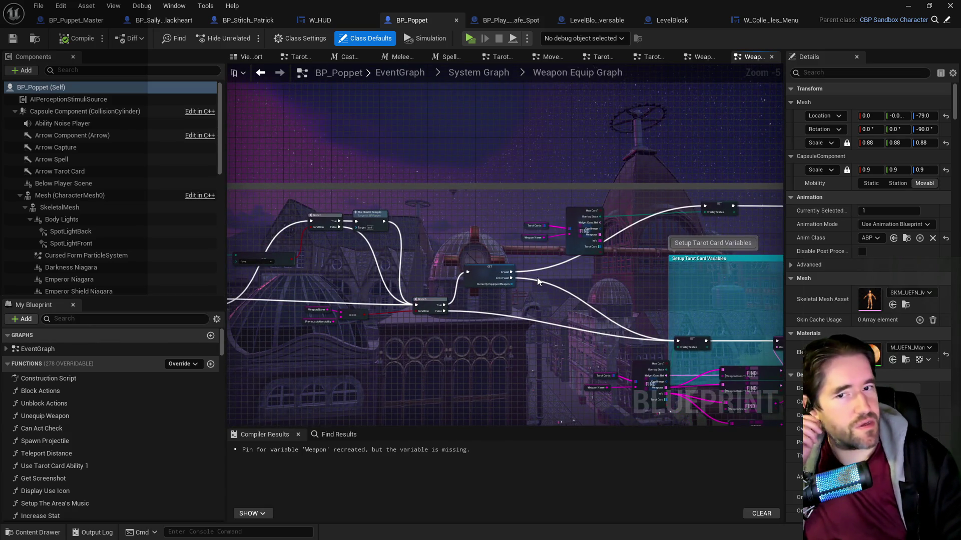
pyautogui.moveTo(536, 277)
pyautogui.mouseDown()
pyautogui.moveTo(451, 265)
pyautogui.moveTo(553, 208)
pyautogui.mouseUp()
pyautogui.moveTo(527, 245)
pyautogui.mouseDown()
pyautogui.moveTo(440, 282)
pyautogui.moveTo(359, 233)
pyautogui.moveTo(373, 268)
pyautogui.moveTo(321, 239)
pyautogui.moveTo(891, 311)
pyautogui.moveTo(575, 310)
pyautogui.moveTo(450, 290)
pyautogui.mouseUp()
pyautogui.scroll(-2, 427, 284)
pyautogui.scroll(5, 450, 290)
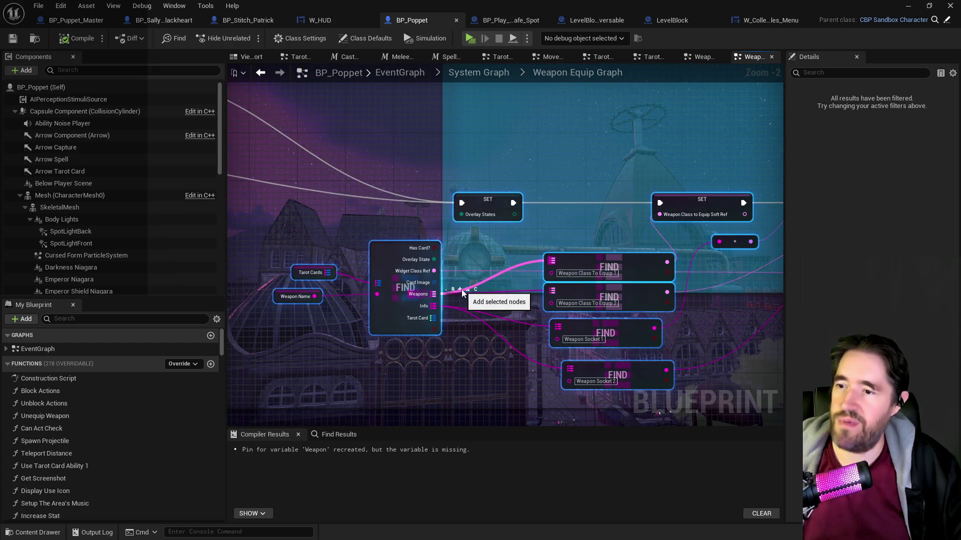
# - Select the nodes near Equip Weapon 1 and resize the comment box to enclose them
pyautogui.click(461, 293)
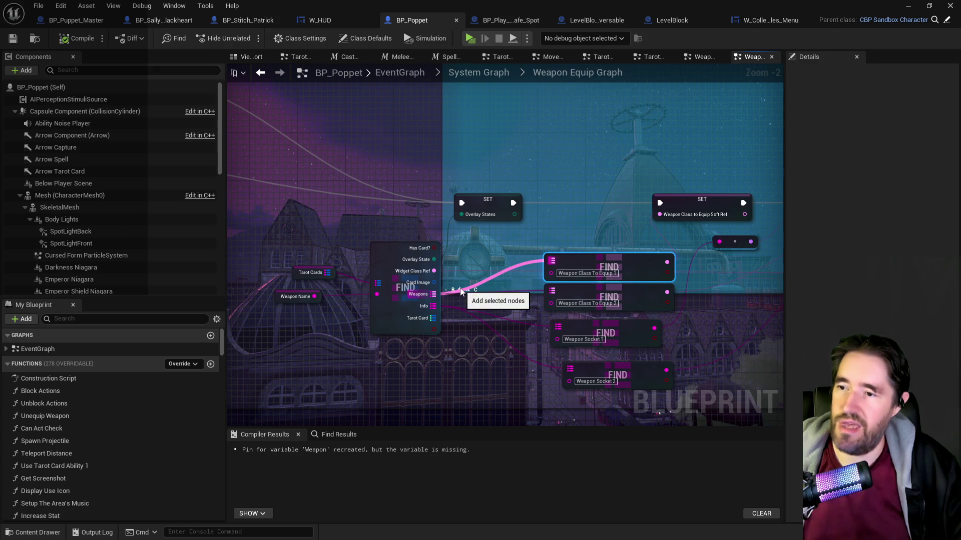
pyautogui.scroll(-4, 461, 293)
pyautogui.moveTo(365, 209)
pyautogui.mouseDown()
pyautogui.moveTo(771, 280)
pyautogui.moveTo(537, 300)
pyautogui.moveTo(562, 325)
pyautogui.mouseUp()
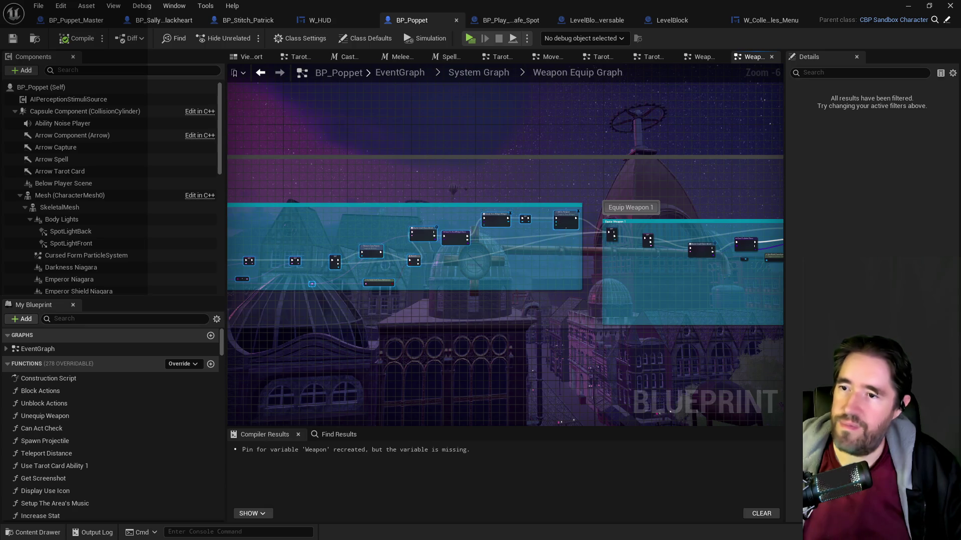
pyautogui.scroll(6, 511, 368)
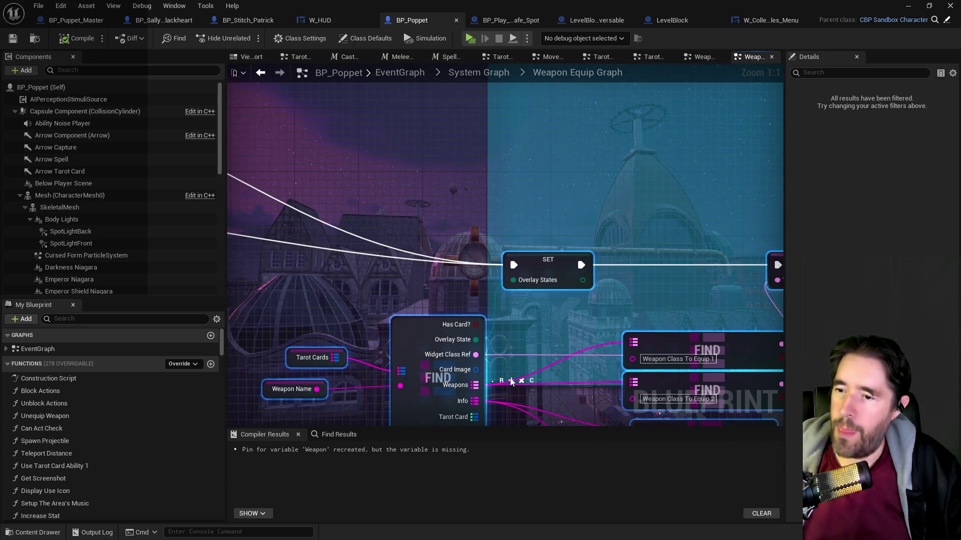
pyautogui.click(512, 382)
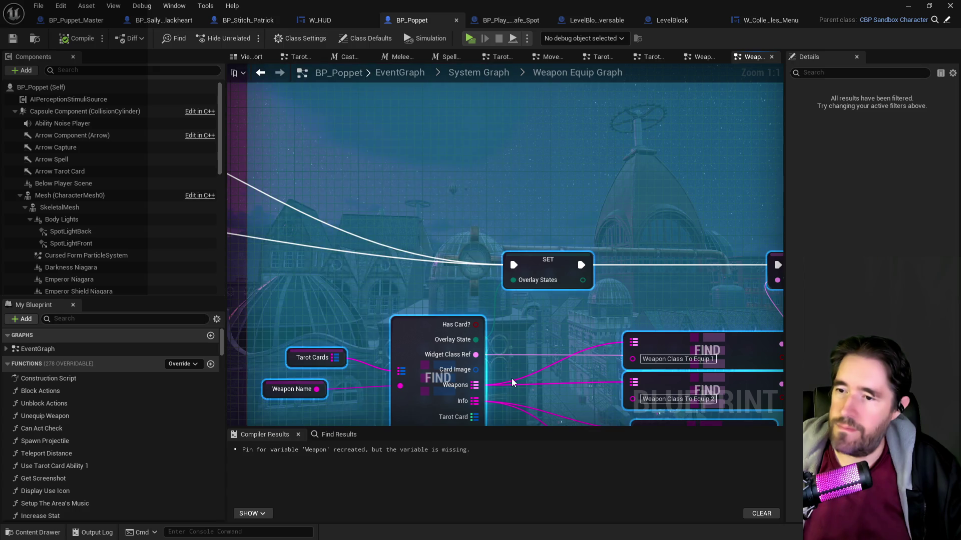
pyautogui.scroll(-5, 511, 382)
pyautogui.scroll(-5, 357, 368)
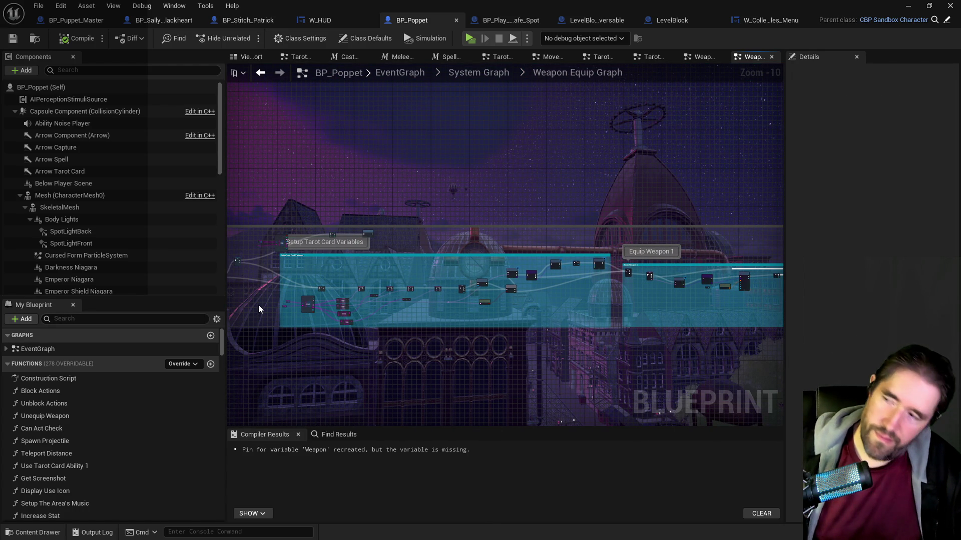
pyautogui.moveTo(329, 342); pyautogui.dragTo(547, 344)
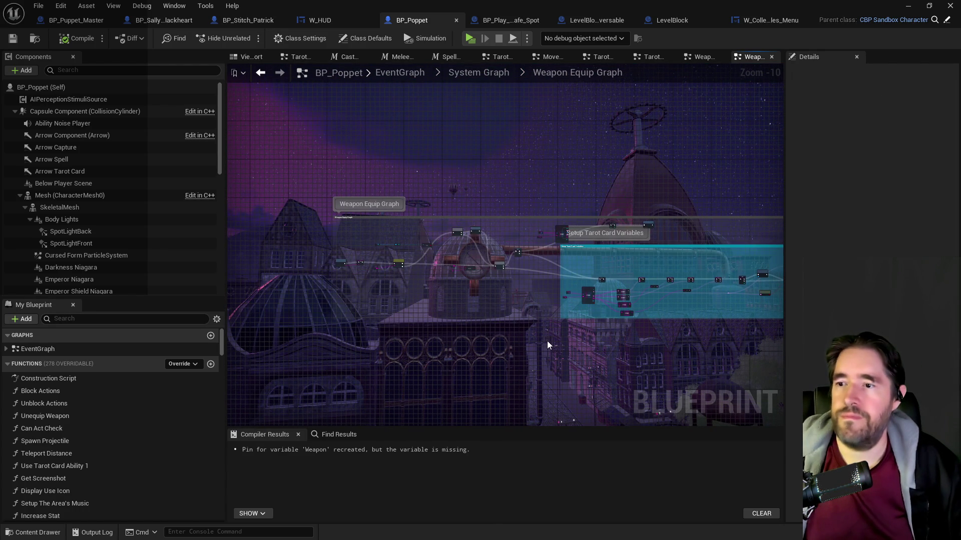
pyautogui.scroll(3, 527, 307)
pyautogui.moveTo(527, 308)
pyautogui.mouseDown()
pyautogui.moveTo(422, 317)
pyautogui.moveTo(450, 360)
pyautogui.mouseUp()
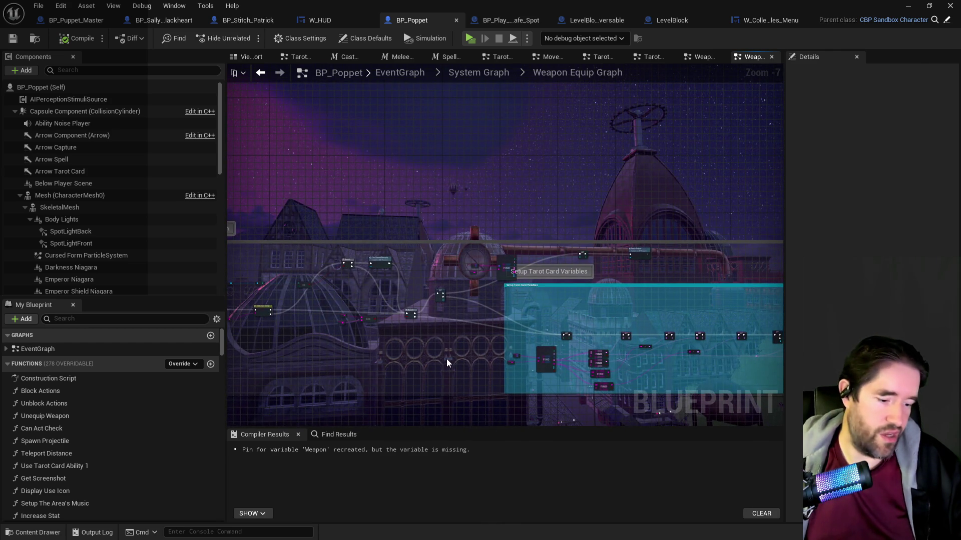
pyautogui.moveTo(447, 354); pyautogui.dragTo(353, 356)
pyautogui.write('collectibl')
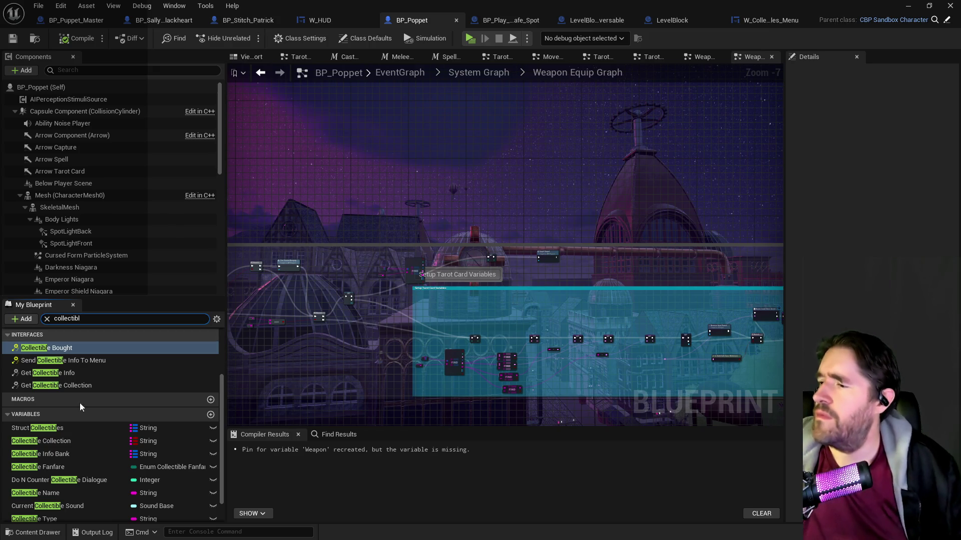
pyautogui.click(59, 428)
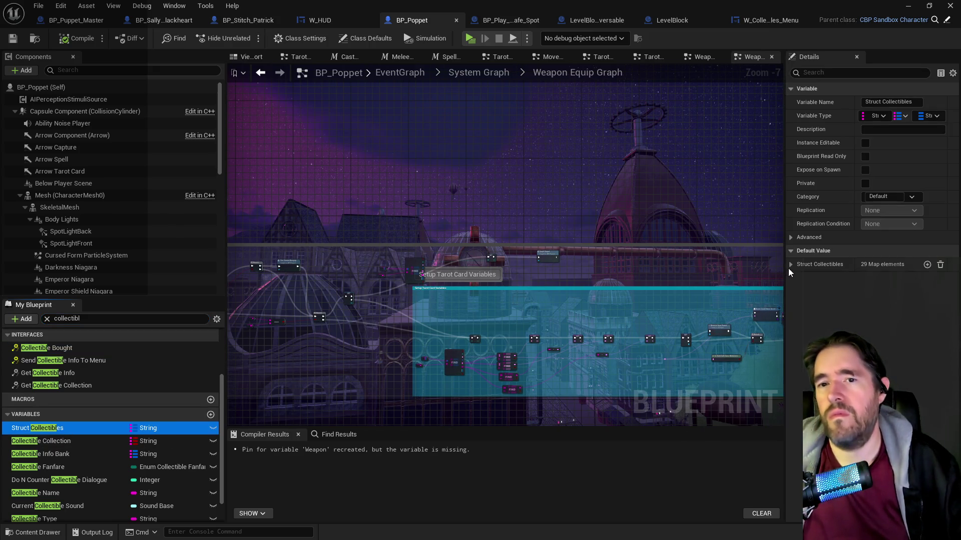
pyautogui.click(791, 265)
pyautogui.scroll(-3, 834, 350)
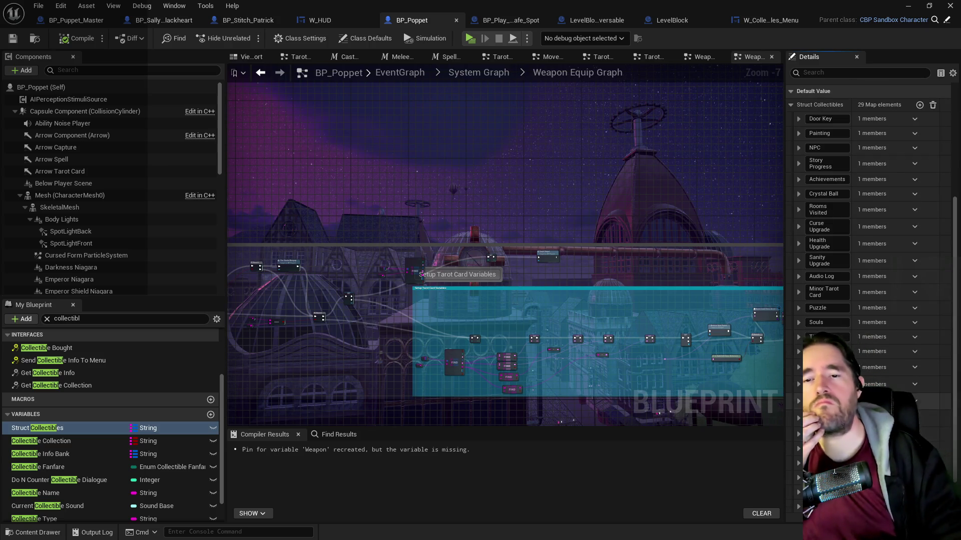
pyautogui.scroll(-2, 834, 472)
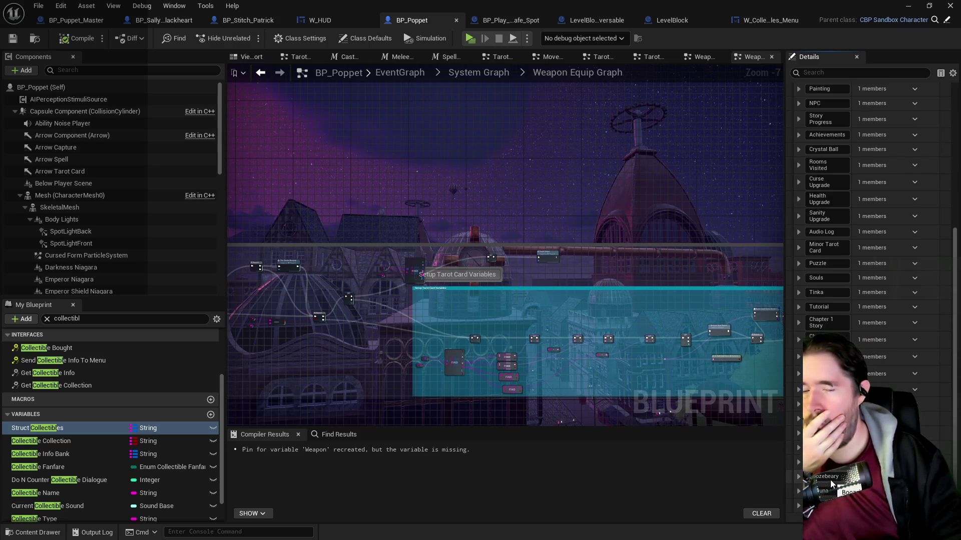
pyautogui.scroll(4, 912, 160)
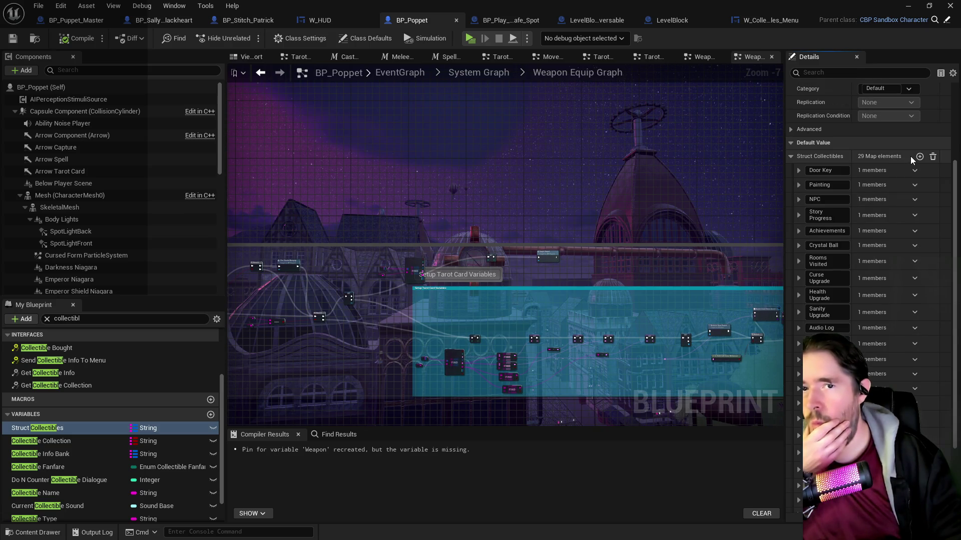
pyautogui.click(919, 156)
pyautogui.scroll(-5, 891, 391)
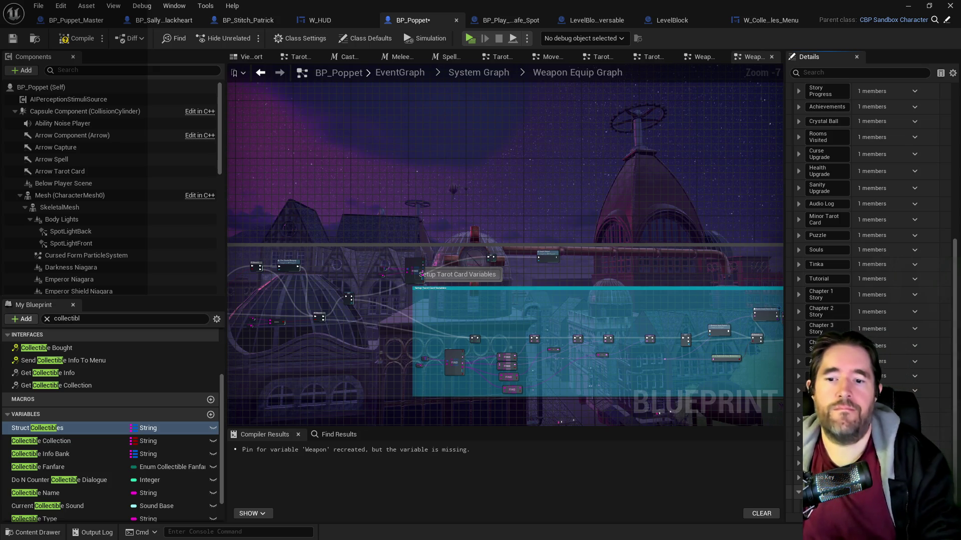
pyautogui.scroll(6, 895, 236)
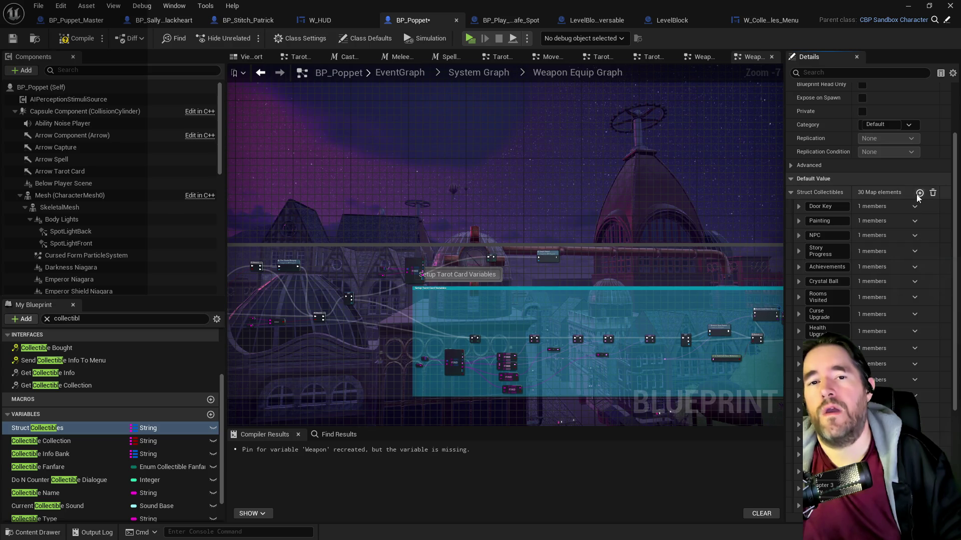
pyautogui.scroll(-7, 918, 198)
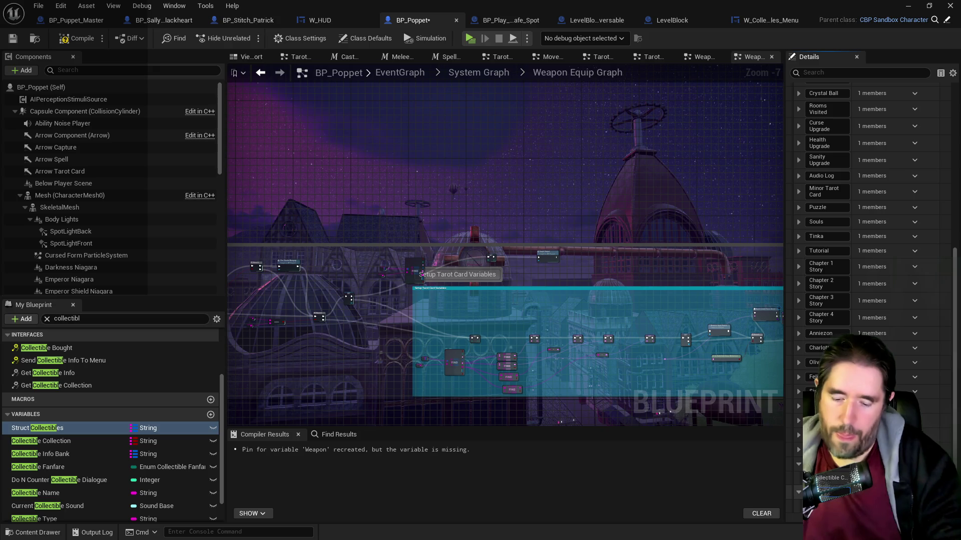
pyautogui.scroll(10, 929, 146)
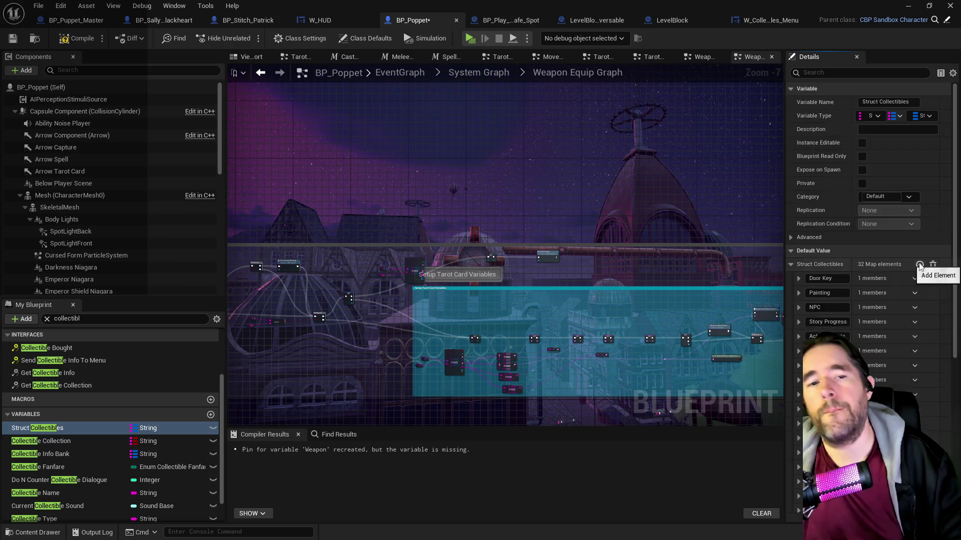
pyautogui.click(919, 247)
pyautogui.scroll(-2, 913, 276)
pyautogui.scroll(-10, 913, 277)
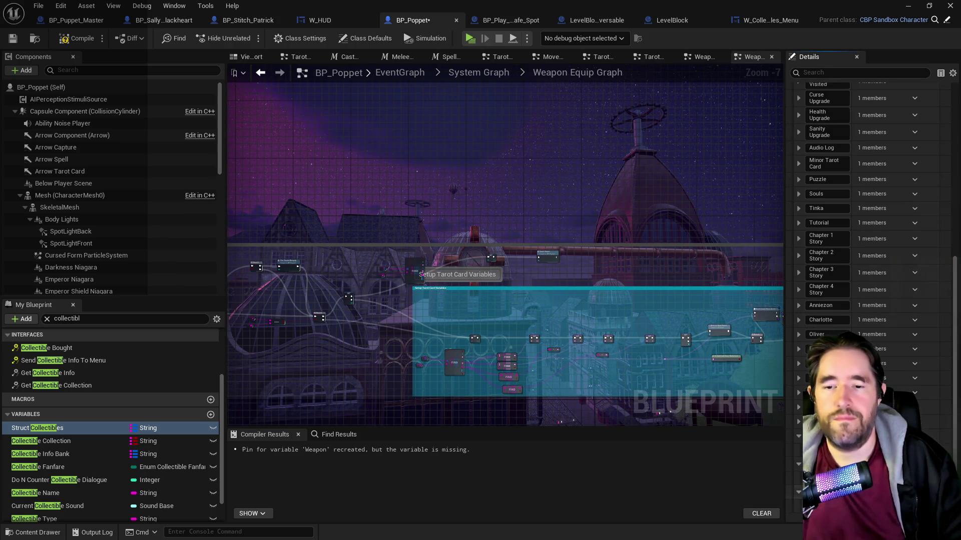
pyautogui.scroll(4, 826, 125)
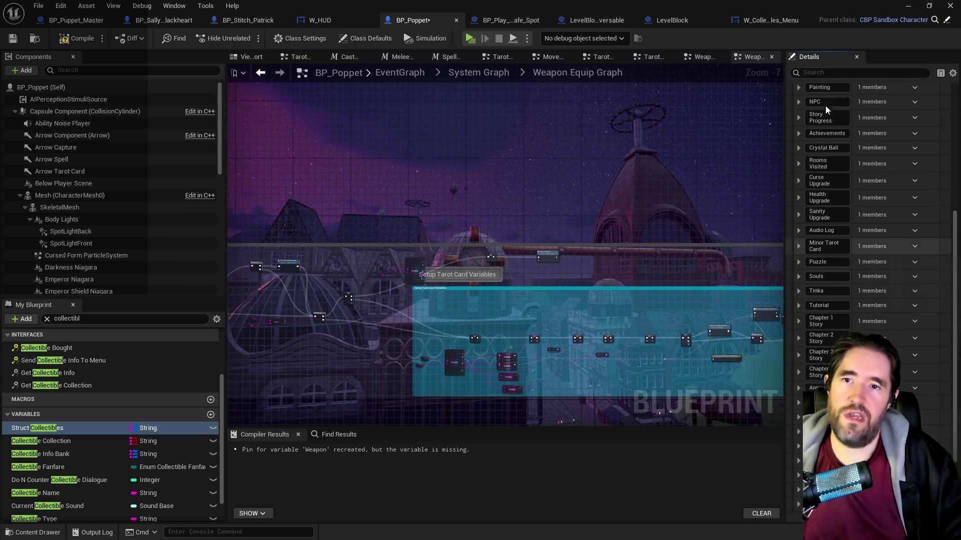
pyautogui.scroll(2, 823, 175)
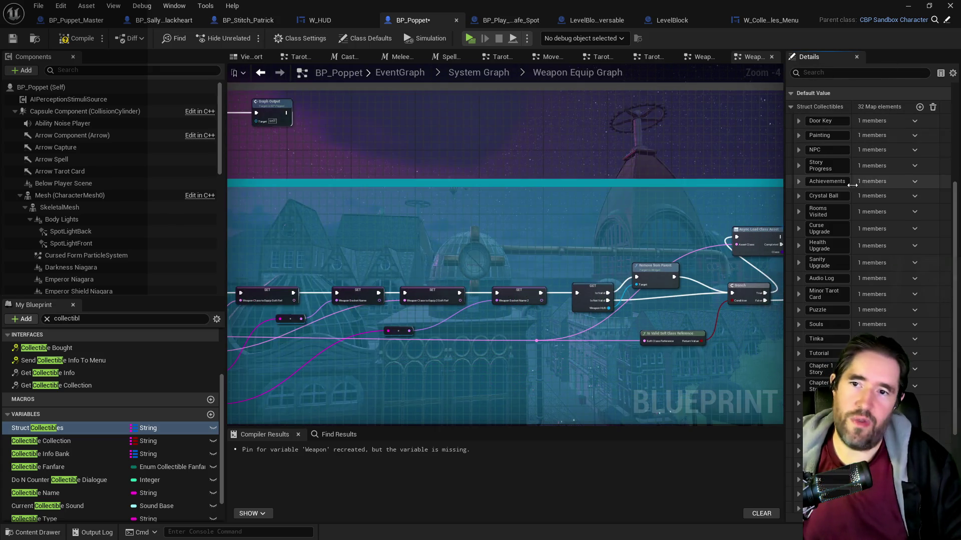
pyautogui.scroll(-3, 831, 273)
pyautogui.scroll(-2, 831, 273)
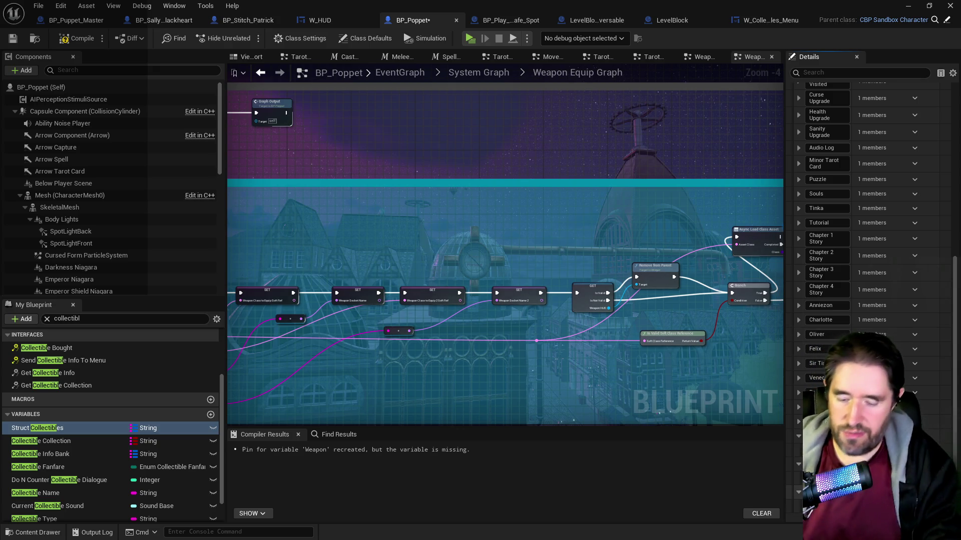
pyautogui.scroll(6, 884, 134)
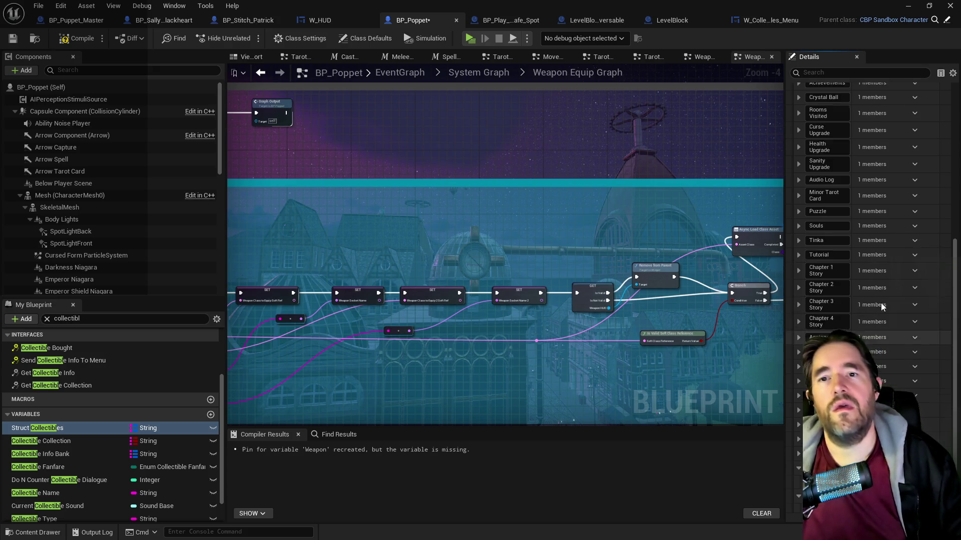
pyautogui.scroll(-7, 920, 145)
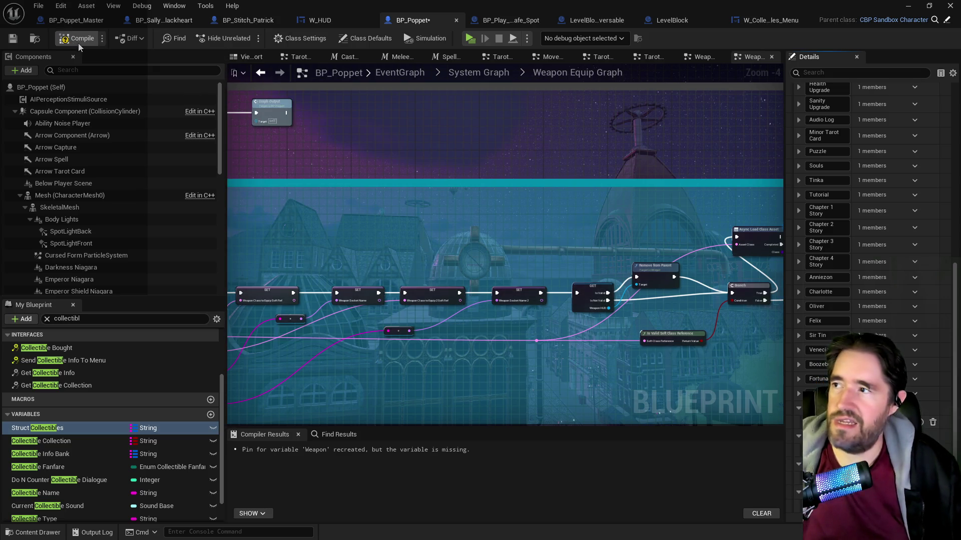
# - Compile and save BP_Poppet, then look over the Equip Weapon 1 section
pyautogui.click(9, 42)
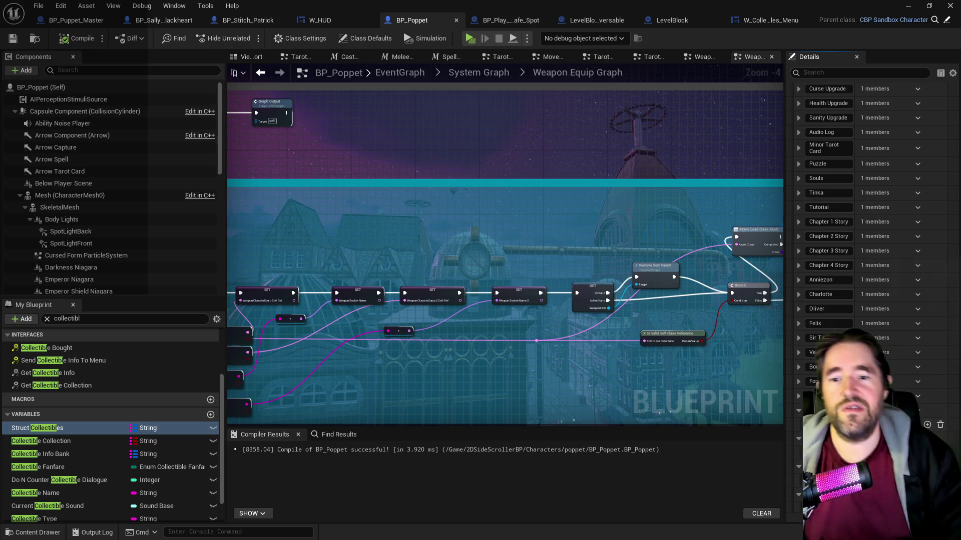
pyautogui.scroll(-2, 426, 382)
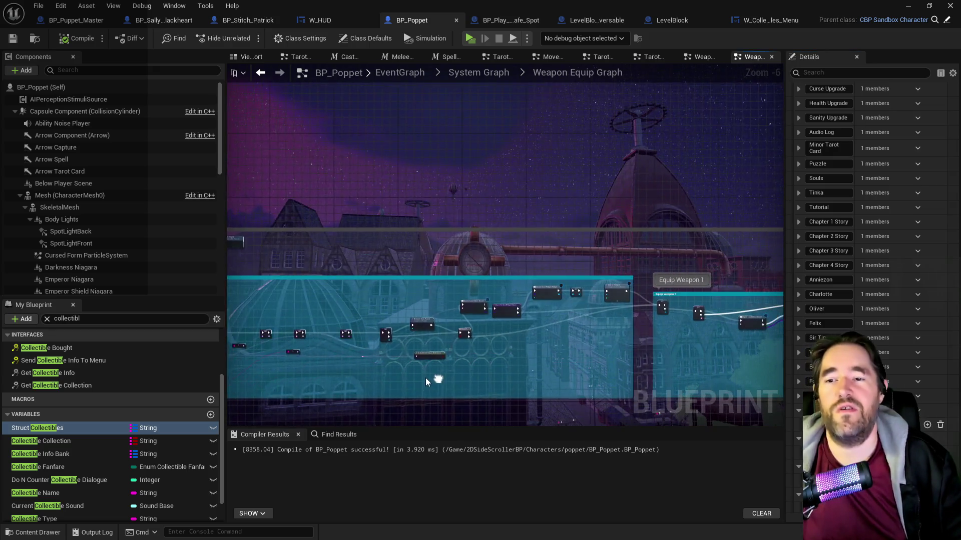
pyautogui.scroll(2, 426, 381)
pyautogui.scroll(1, 370, 333)
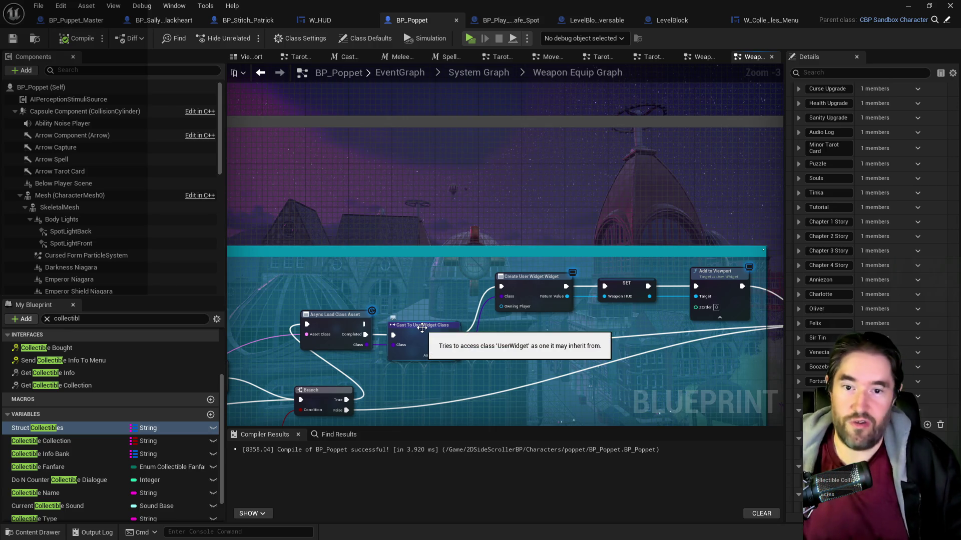
pyautogui.scroll(-3, 426, 387)
pyautogui.moveTo(435, 406)
pyautogui.mouseDown()
pyautogui.moveTo(426, 340)
pyautogui.moveTo(494, 349)
pyautogui.mouseUp()
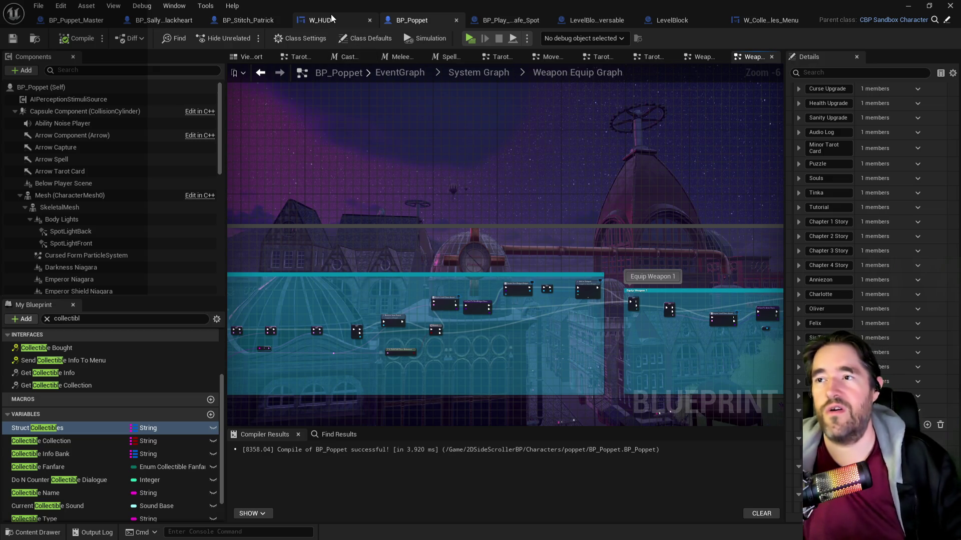
pyautogui.click(766, 20)
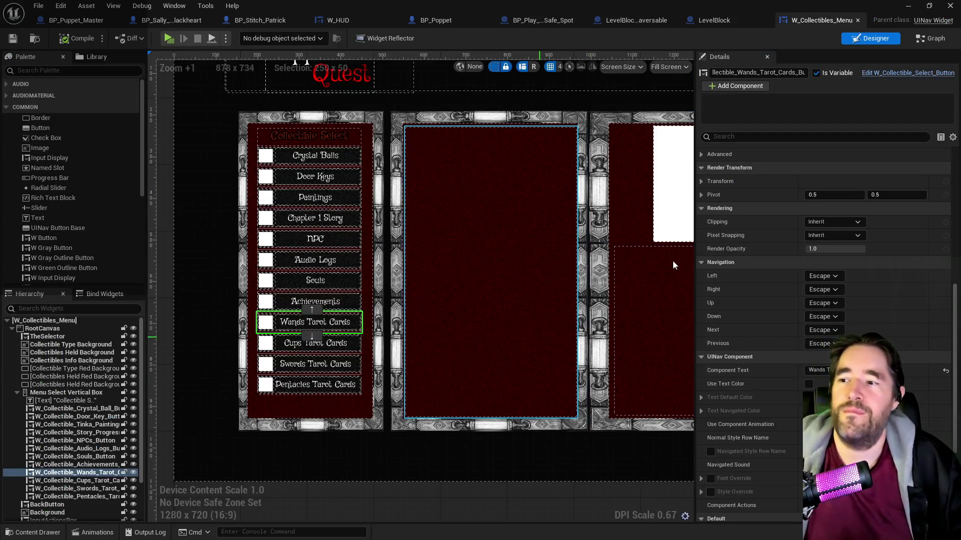
# - Check the Cups and Swords Tarot Cards buttons, then open BP_Poppet's Level Up Stats macro
pyautogui.scroll(-5, 751, 275)
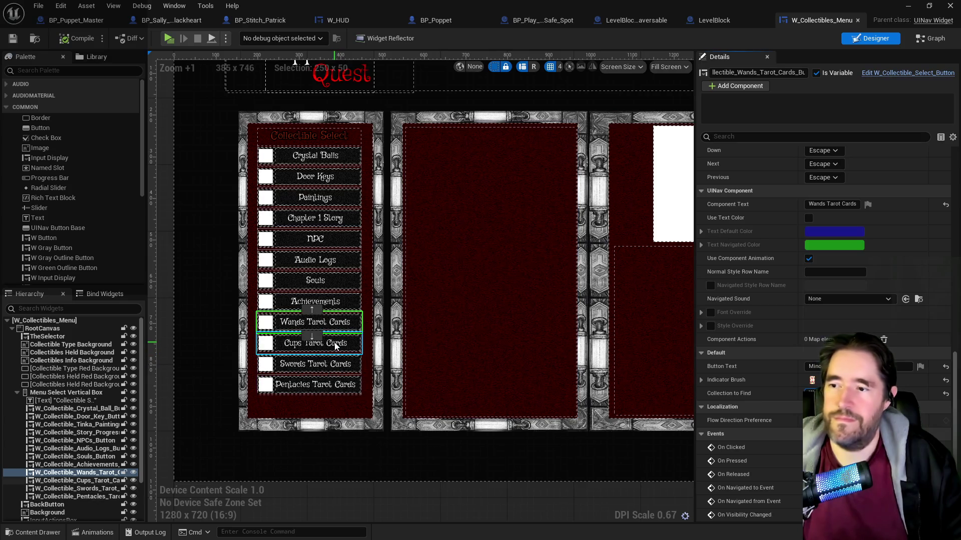
pyautogui.click(316, 343)
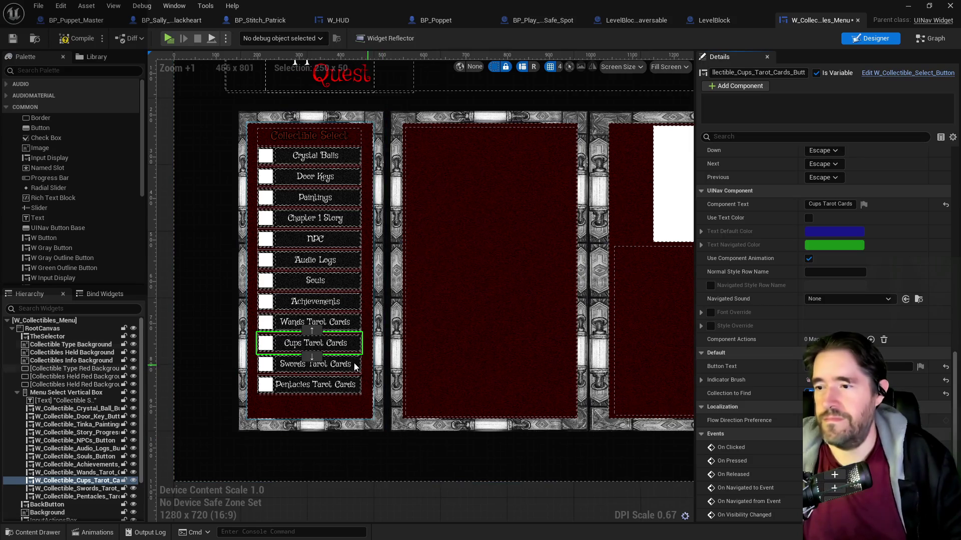
pyautogui.click(315, 363)
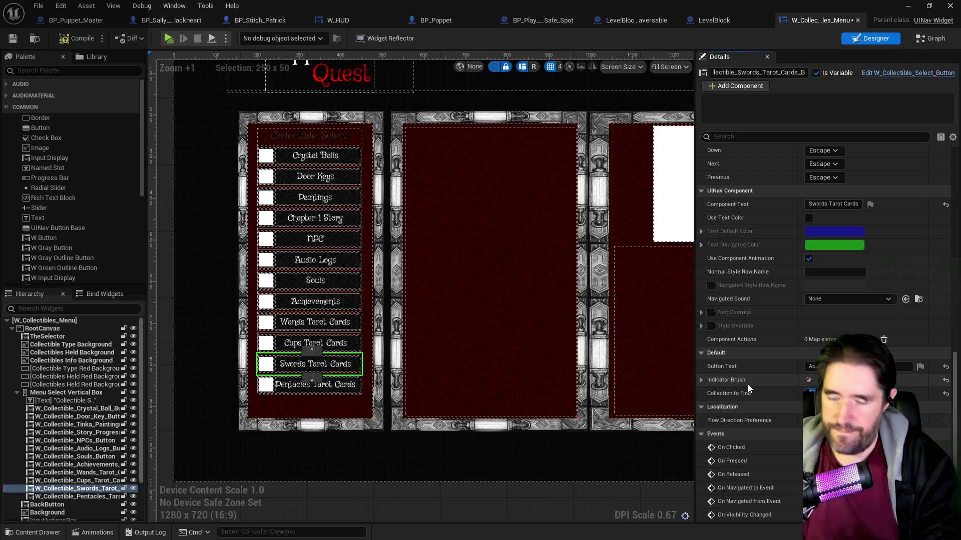
pyautogui.click(421, 20)
pyautogui.doubleClick(520, 268)
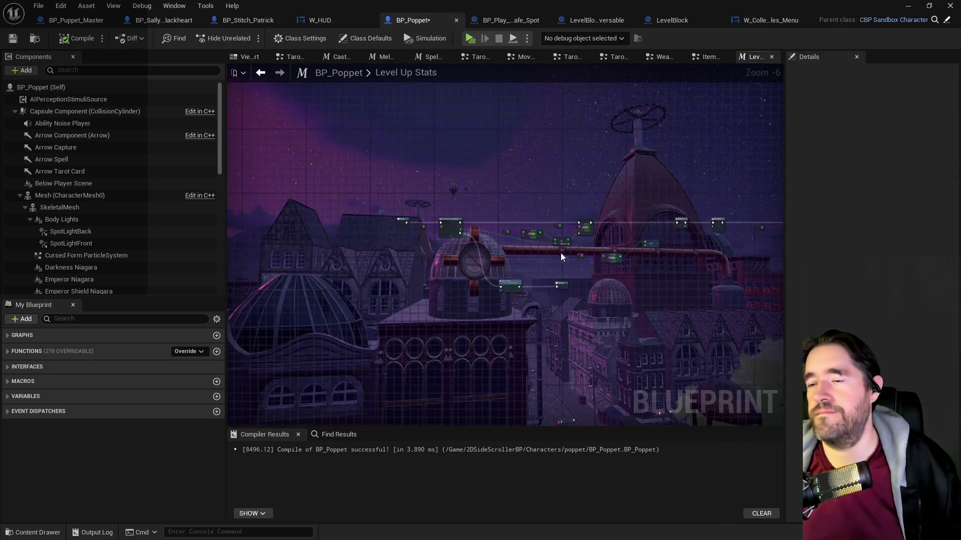
# - Inspect the Level Up Stats macro's Do Once and loop nodes, then return to Item Collected Graph
pyautogui.scroll(5, 560, 253)
pyautogui.moveTo(565, 283)
pyautogui.mouseDown()
pyautogui.moveTo(475, 245)
pyautogui.moveTo(726, 260)
pyautogui.mouseUp()
pyautogui.moveTo(626, 275)
pyautogui.mouseDown()
pyautogui.moveTo(444, 275)
pyautogui.moveTo(550, 260)
pyautogui.moveTo(450, 270)
pyautogui.moveTo(501, 226)
pyautogui.moveTo(411, 260)
pyautogui.moveTo(441, 264)
pyautogui.moveTo(549, 203)
pyautogui.moveTo(413, 188)
pyautogui.mouseUp()
pyautogui.scroll(-1, 451, 150)
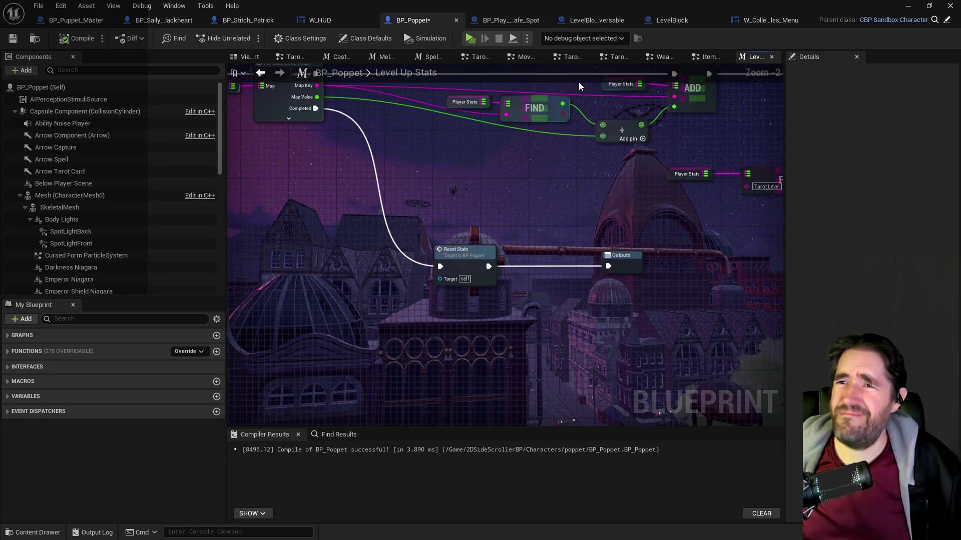
pyautogui.click(707, 59)
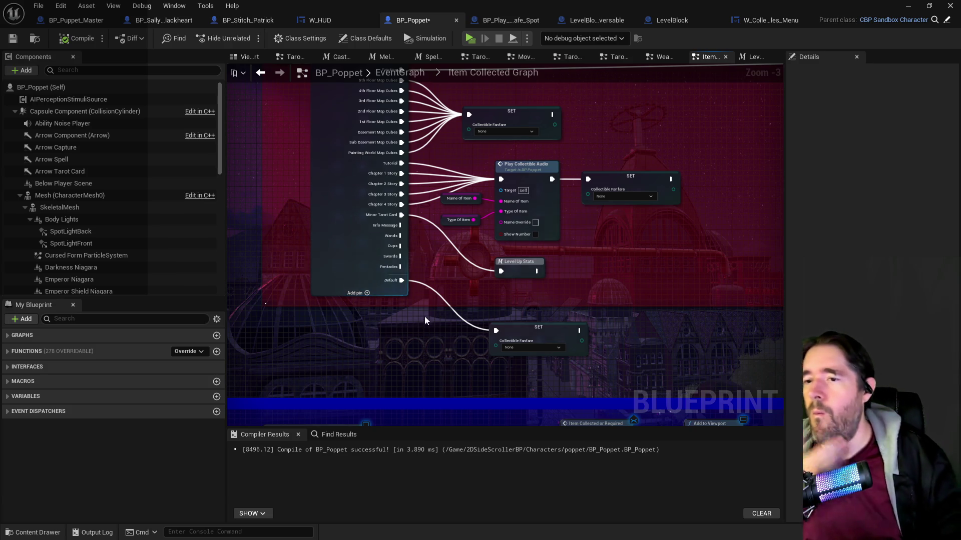
# - Wire the Wands, Cups and Pentacles outputs of Switch on String to Level Up Stats
pyautogui.scroll(2, 424, 316)
pyautogui.moveTo(398, 214); pyautogui.dragTo(524, 258)
pyautogui.moveTo(397, 227); pyautogui.dragTo(523, 258)
pyautogui.moveTo(412, 263); pyautogui.dragTo(524, 259)
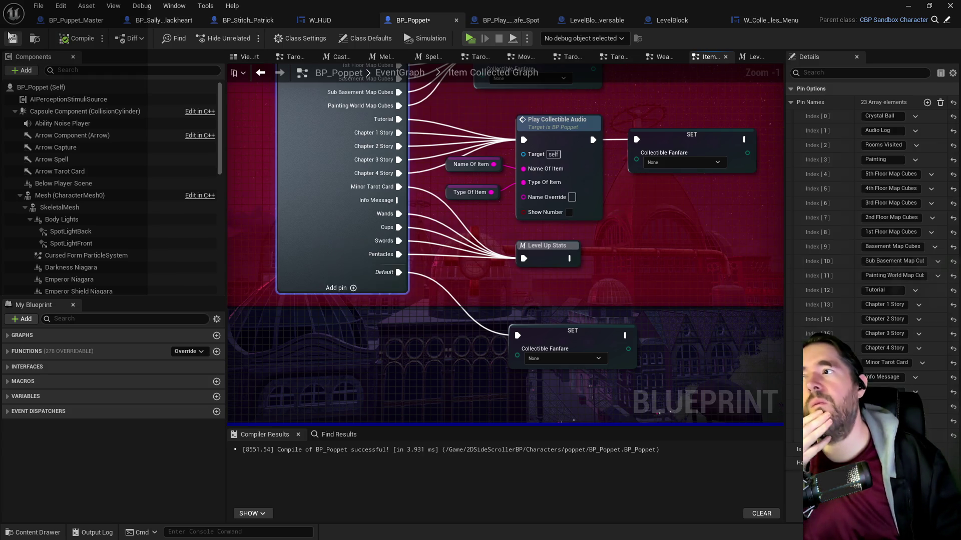
# - Save BP_Poppet and pan the Item Collected graph to the Specialized Extras, Default and Fanfare sections
pyautogui.click(13, 38)
pyautogui.scroll(-5, 335, 97)
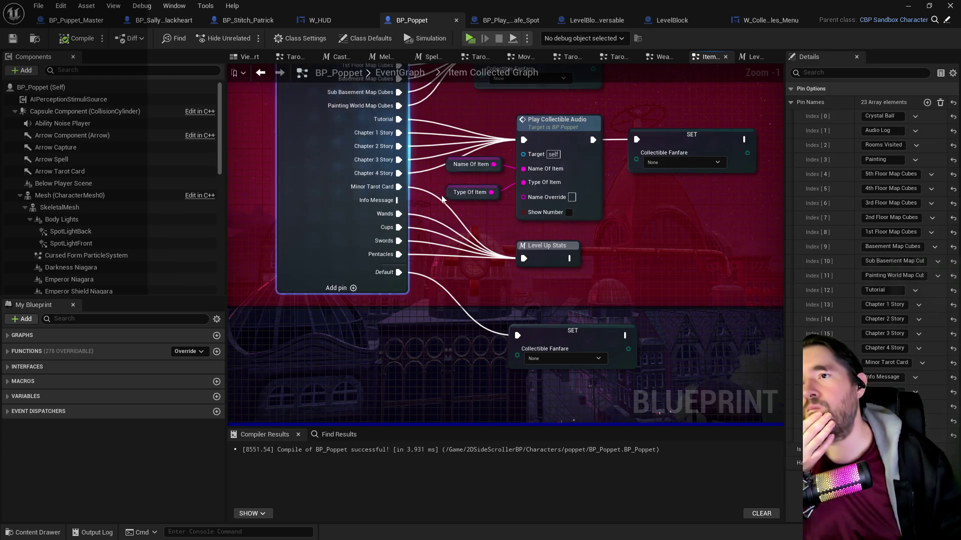
pyautogui.scroll(3, 367, 158)
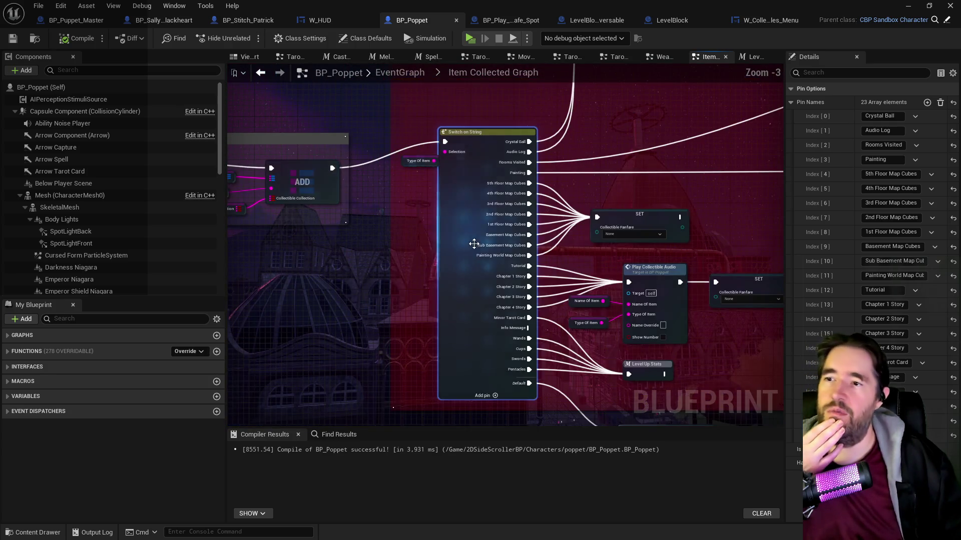
pyautogui.scroll(-2, 552, 295)
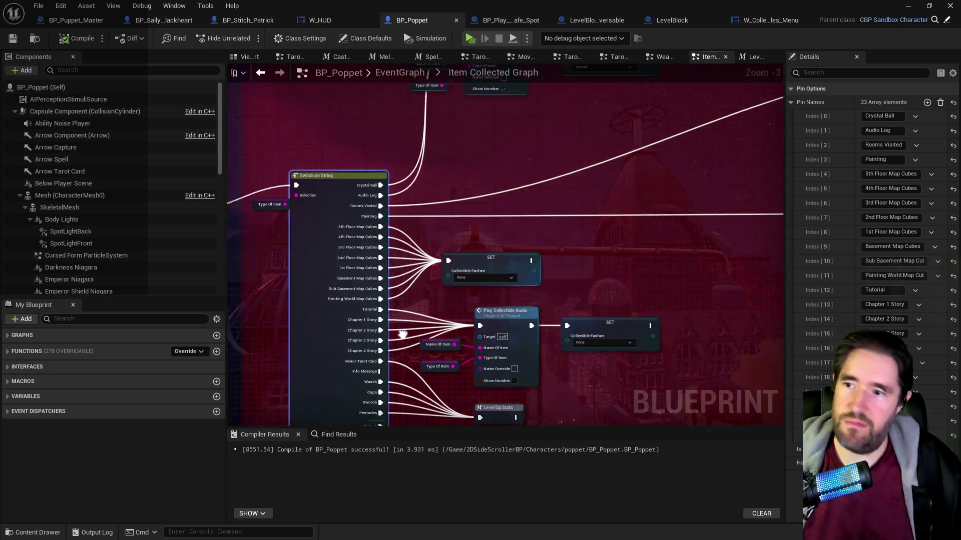
pyautogui.moveTo(463, 277)
pyautogui.mouseDown()
pyautogui.moveTo(551, 82)
pyautogui.moveTo(547, 270)
pyautogui.moveTo(457, 235)
pyautogui.mouseUp()
pyautogui.scroll(1, 444, 296)
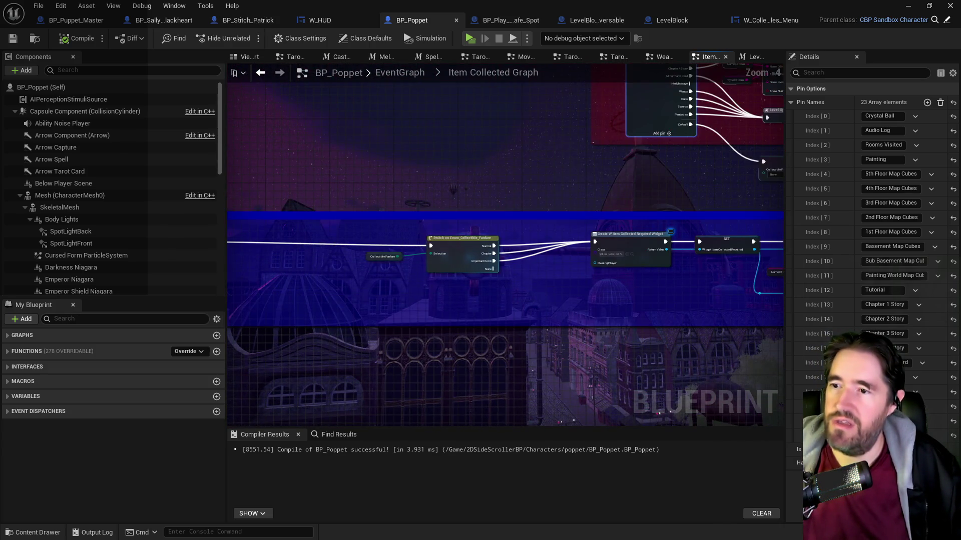
pyautogui.scroll(-3, 677, 307)
pyautogui.moveTo(492, 228); pyautogui.dragTo(742, 318)
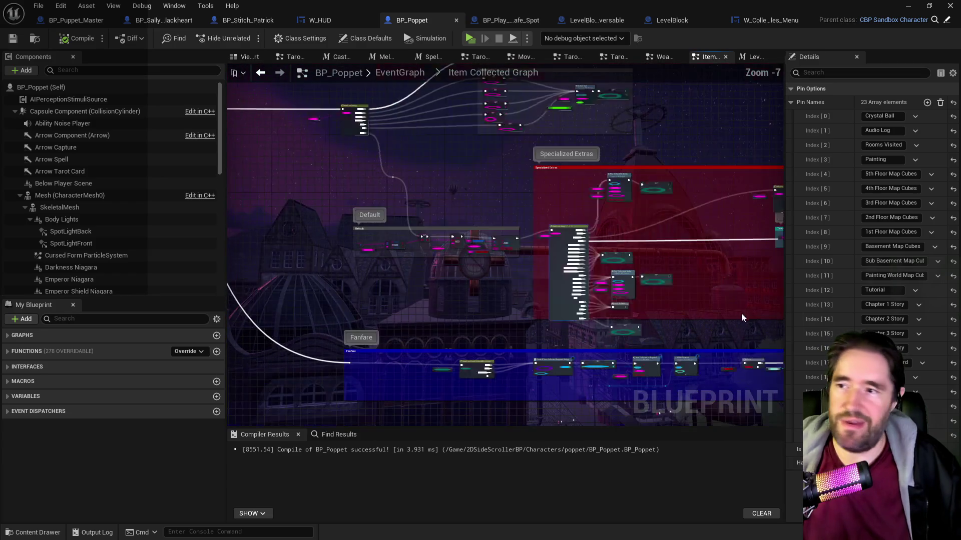
pyautogui.moveTo(613, 274)
pyautogui.mouseDown()
pyautogui.moveTo(438, 187)
pyautogui.moveTo(783, 302)
pyautogui.moveTo(570, 356)
pyautogui.moveTo(604, 354)
pyautogui.mouseUp()
pyautogui.scroll(7, 421, 346)
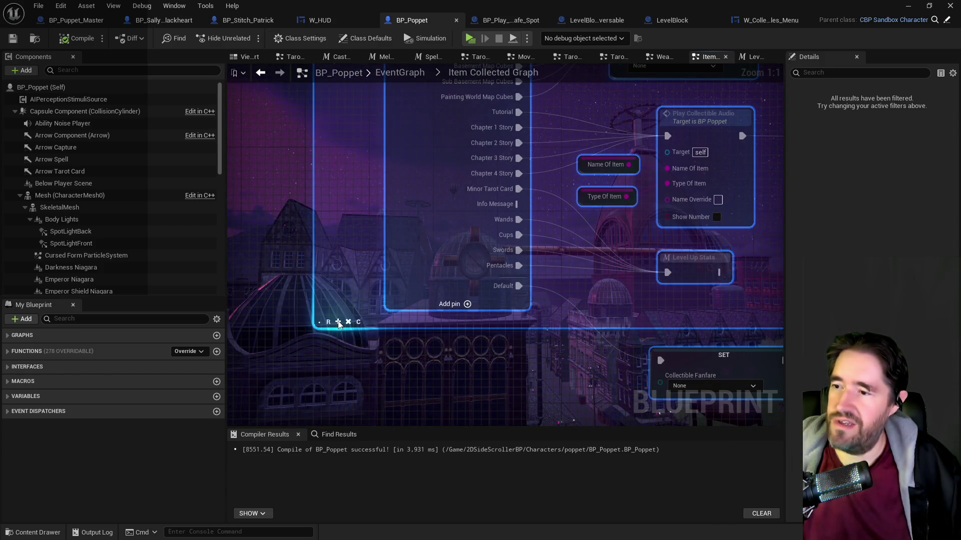
# - Nudge the bottom SET Collectible Fanfare node up, save BP_Poppet, and return to W_Collectibles_Menu
pyautogui.click(279, 339)
pyautogui.scroll(-1, 272, 345)
pyautogui.scroll(-3, 272, 344)
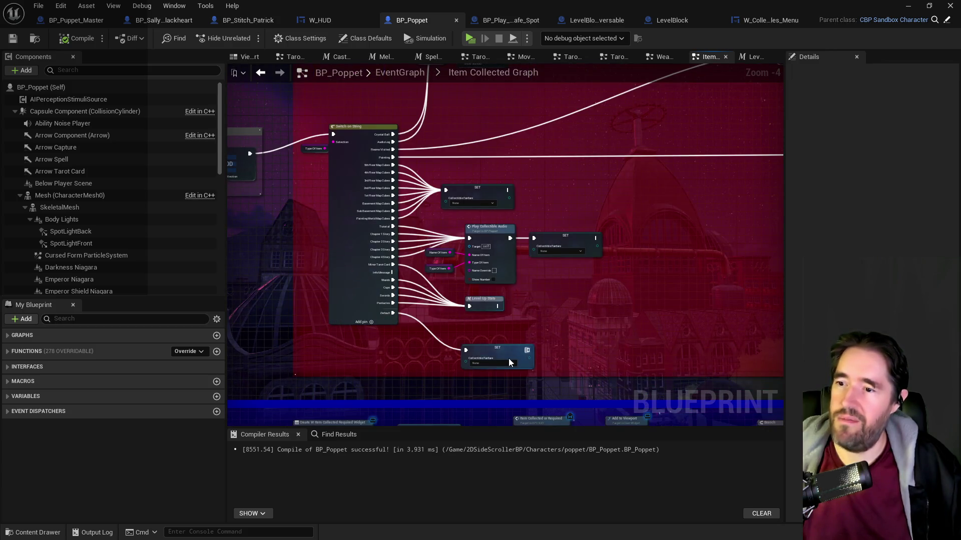
pyautogui.click(505, 338)
pyautogui.moveTo(506, 330); pyautogui.dragTo(506, 327)
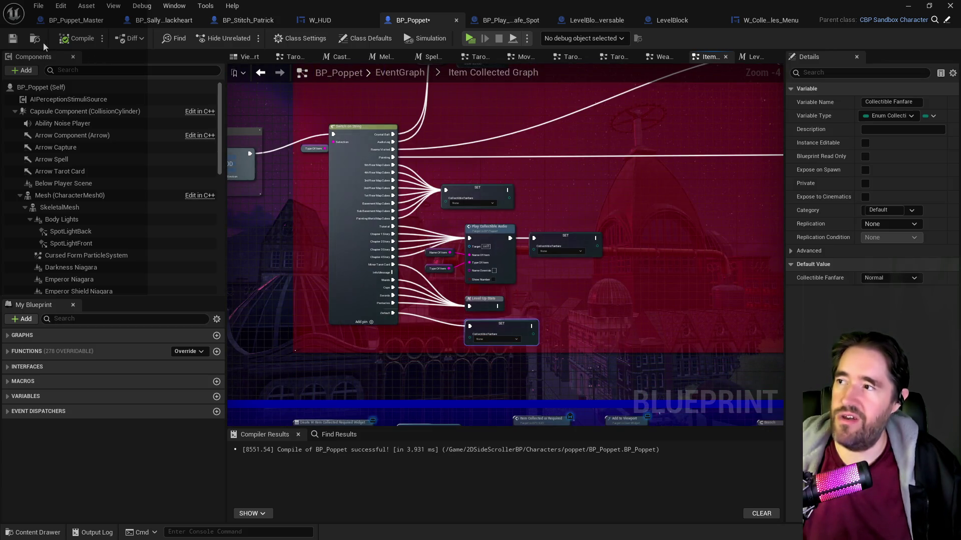
pyautogui.click(14, 38)
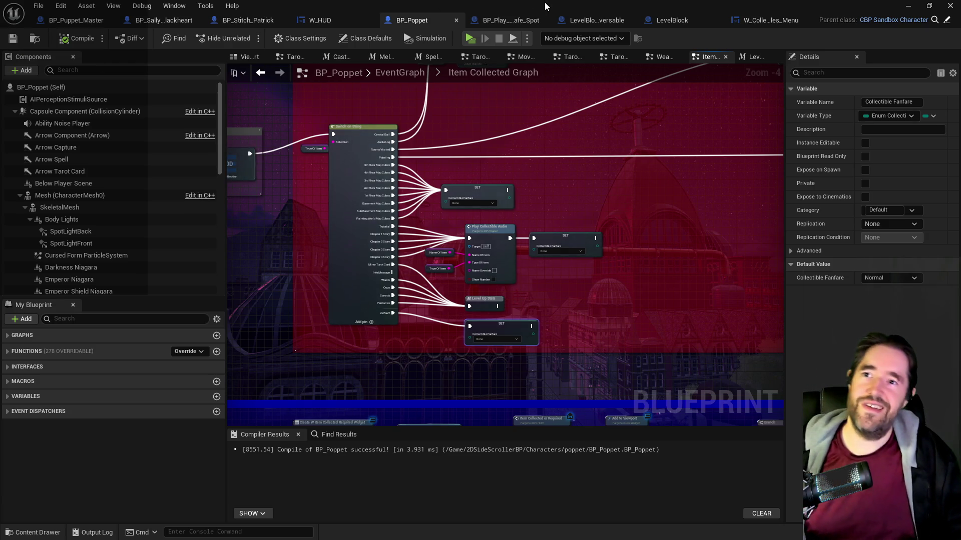
pyautogui.click(743, 20)
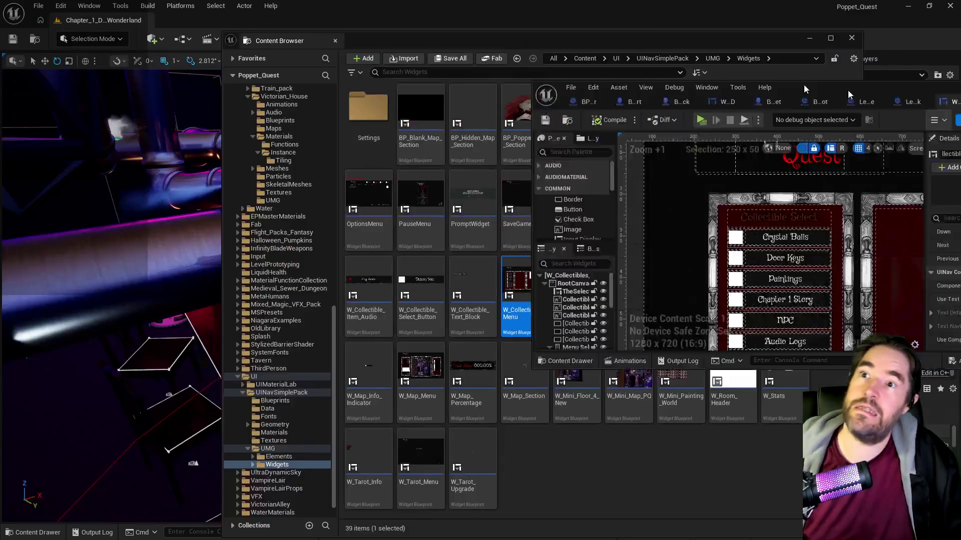
# - Focus the viewport on the BP_Collectible_Tarot_Card_SM actor on the pipes, then start a play session
pyautogui.doubleClick(344, 1)
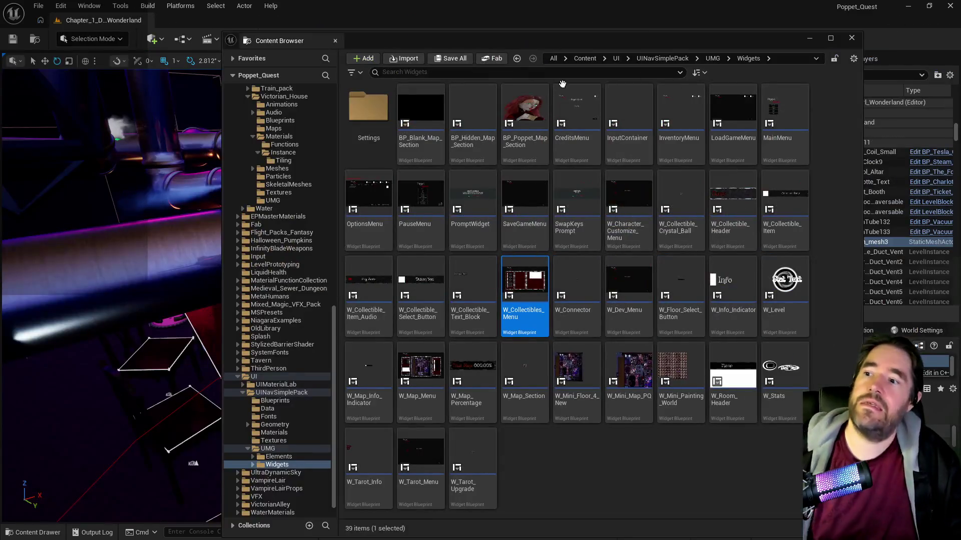
pyautogui.hotkey('ctrl', 'space')
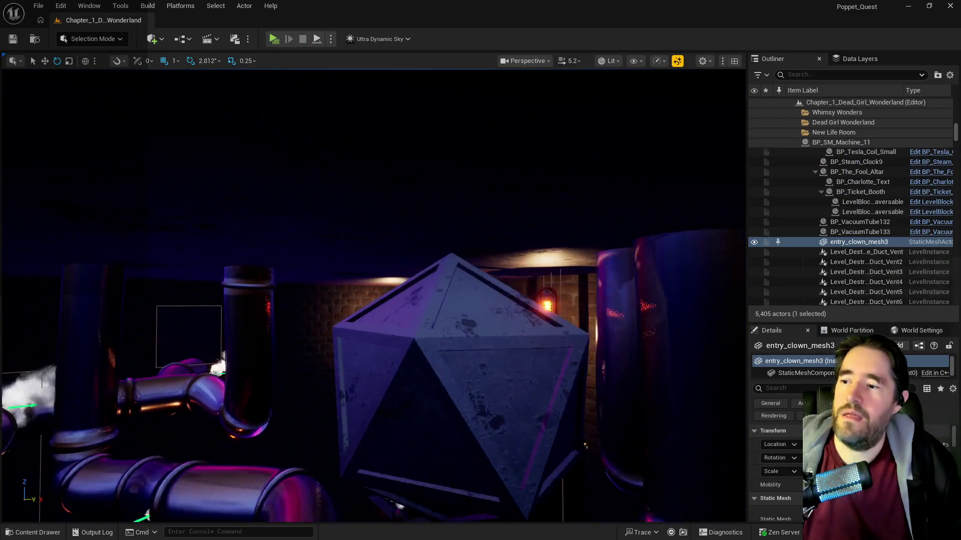
pyautogui.press('f')
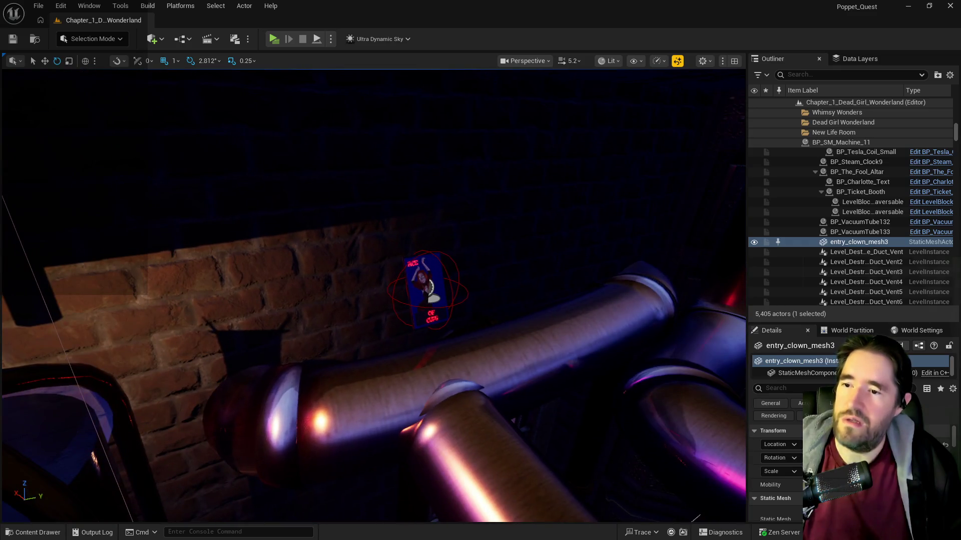
pyautogui.click(437, 308)
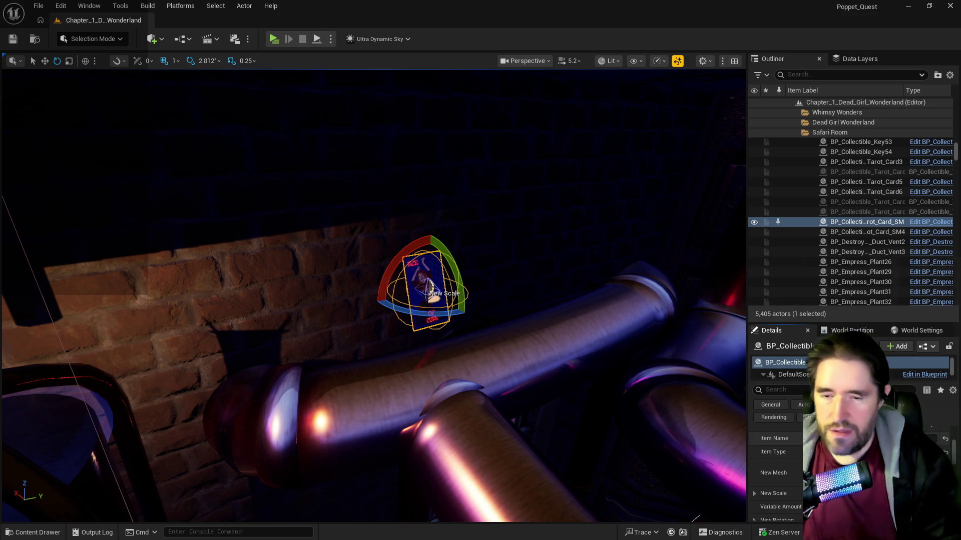
pyautogui.moveTo(554, 459); pyautogui.dragTo(543, 410)
pyautogui.press('f')
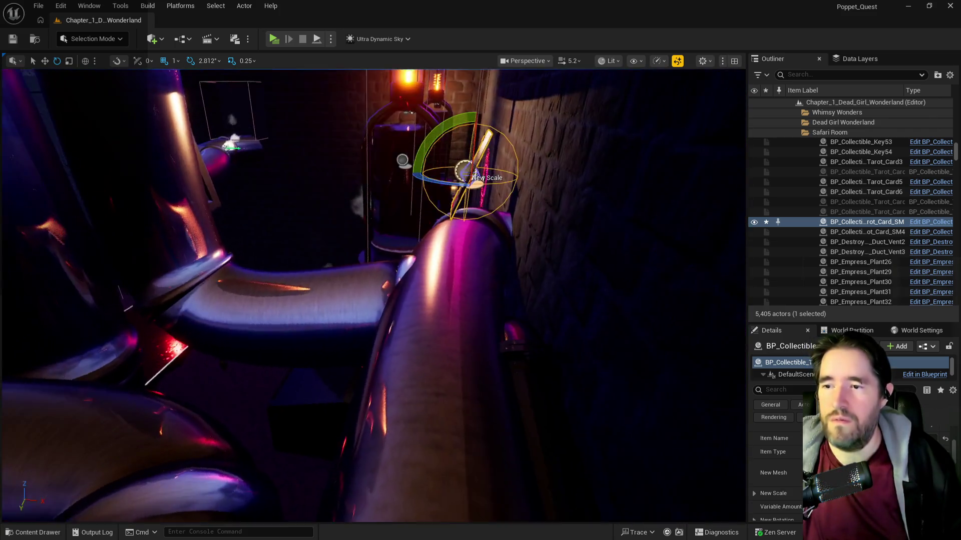
pyautogui.click(273, 40)
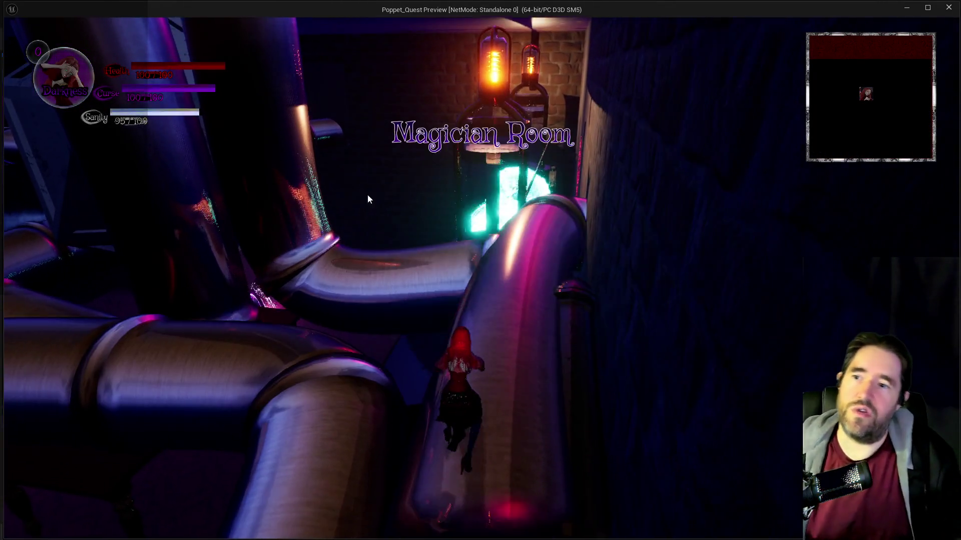
# - Walk along the pipe and check the in-game Collectibles screen from the pause menu. Resume, walk toward the portal, then stop the session
pyautogui.press('w')
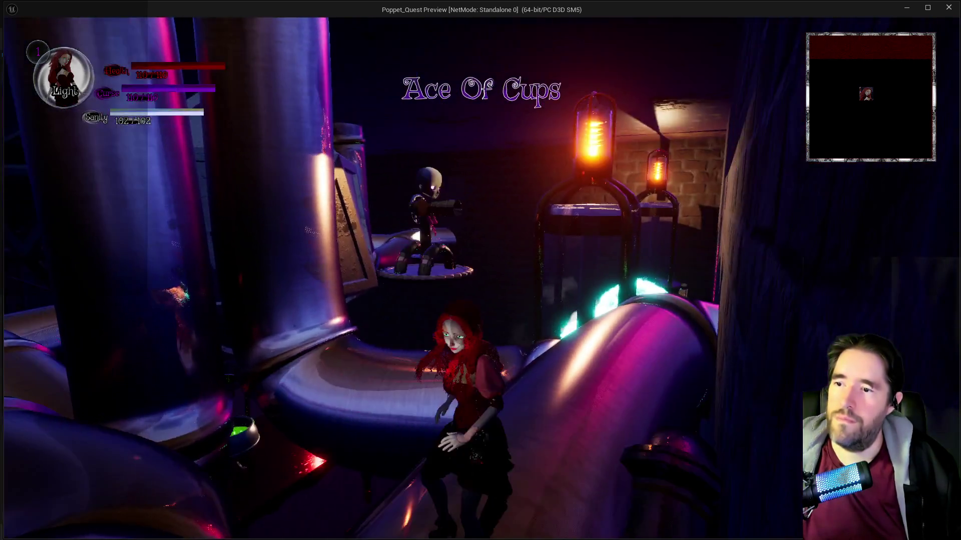
pyautogui.press('Escape')
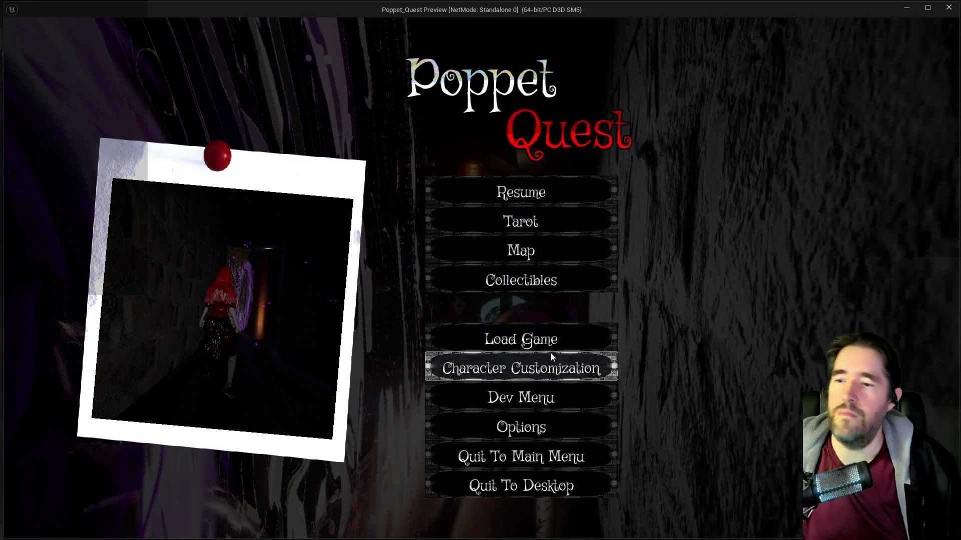
pyautogui.click(543, 289)
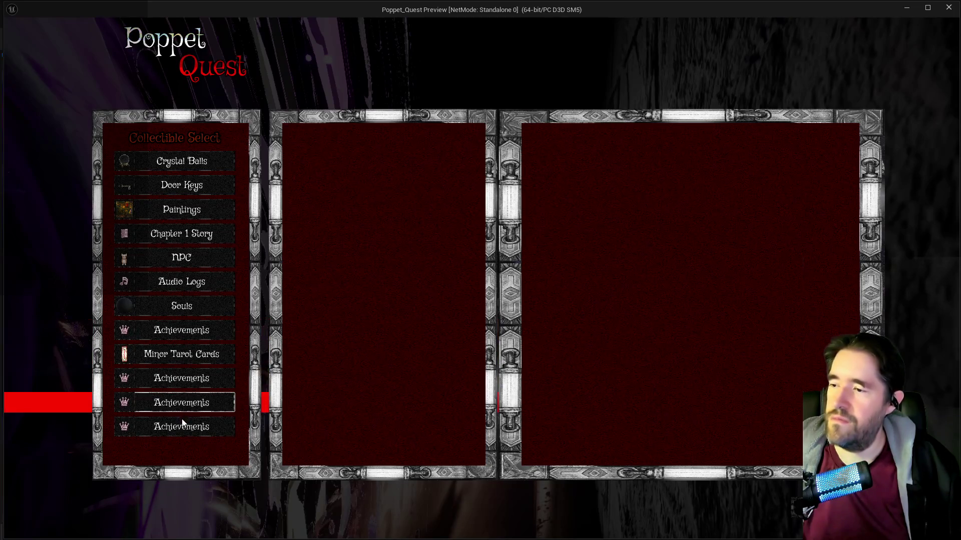
pyautogui.click(784, 502)
pyautogui.click(545, 198)
pyautogui.press('w')
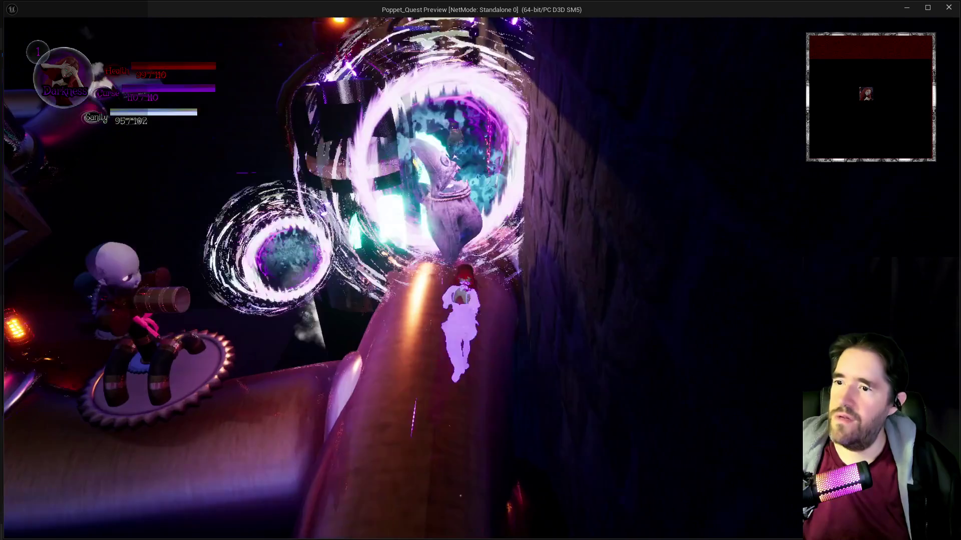
pyautogui.hotkey('alt', 'Tab')
pyautogui.press('Escape')
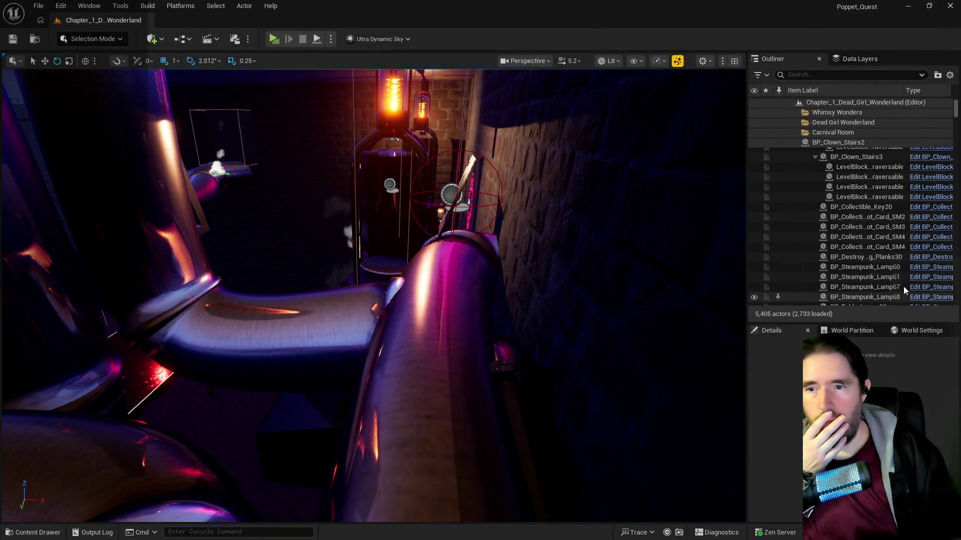
# - Check the Component Text of the Pentacles, Swords, Cups and Wands Tarot Cards buttons, then compile and save W_Collectibles_Menu
pyautogui.hotkey('alt', 'Tab')
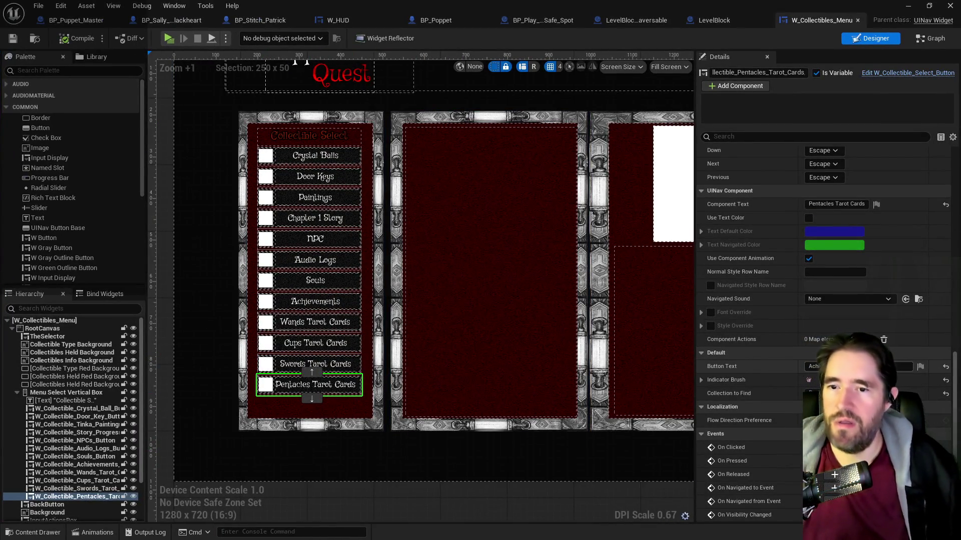
pyautogui.scroll(5, 813, 352)
pyautogui.click(823, 332)
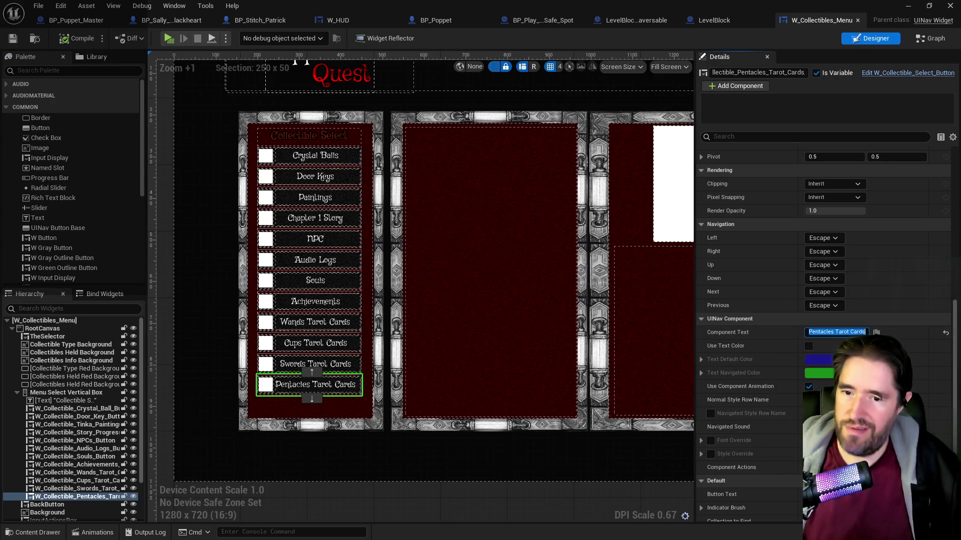
pyautogui.click(755, 479)
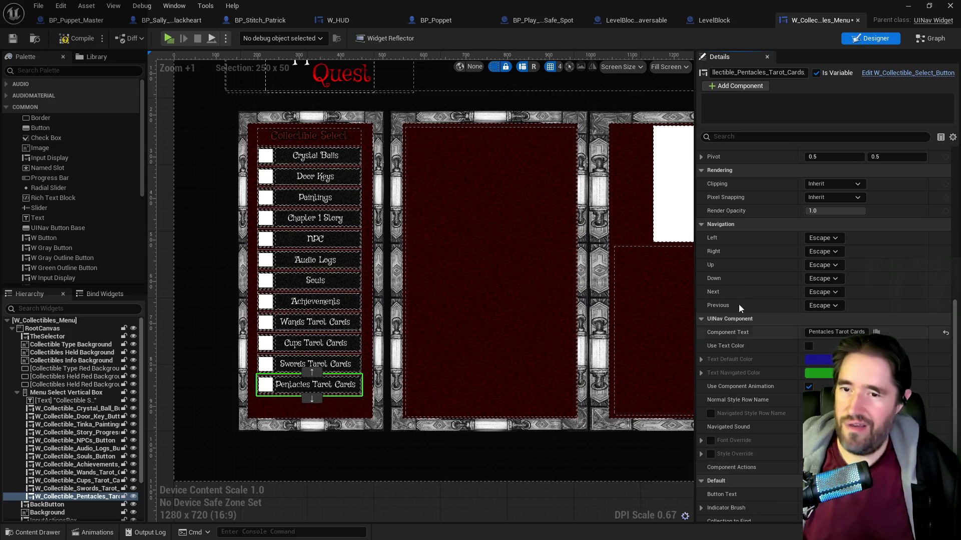
pyautogui.click(294, 368)
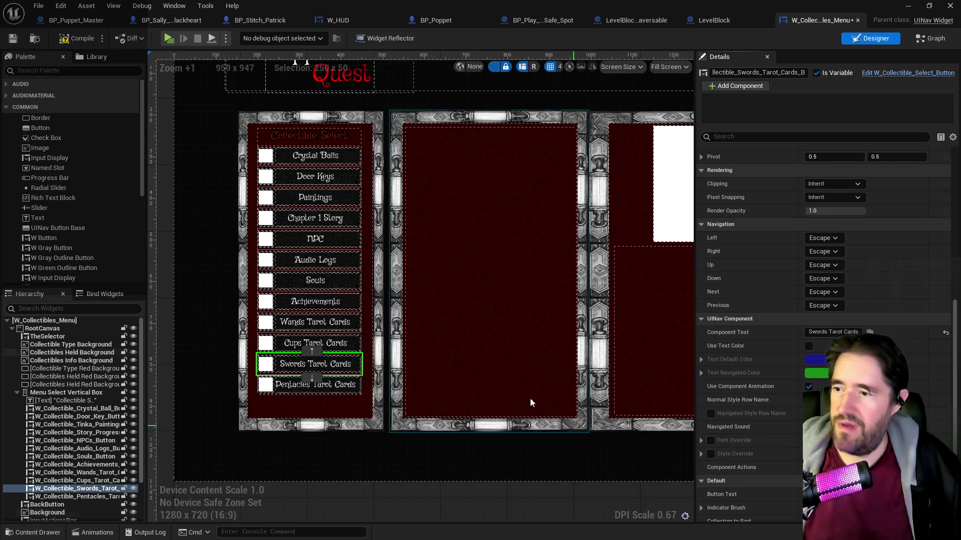
pyautogui.click(321, 345)
pyautogui.click(825, 332)
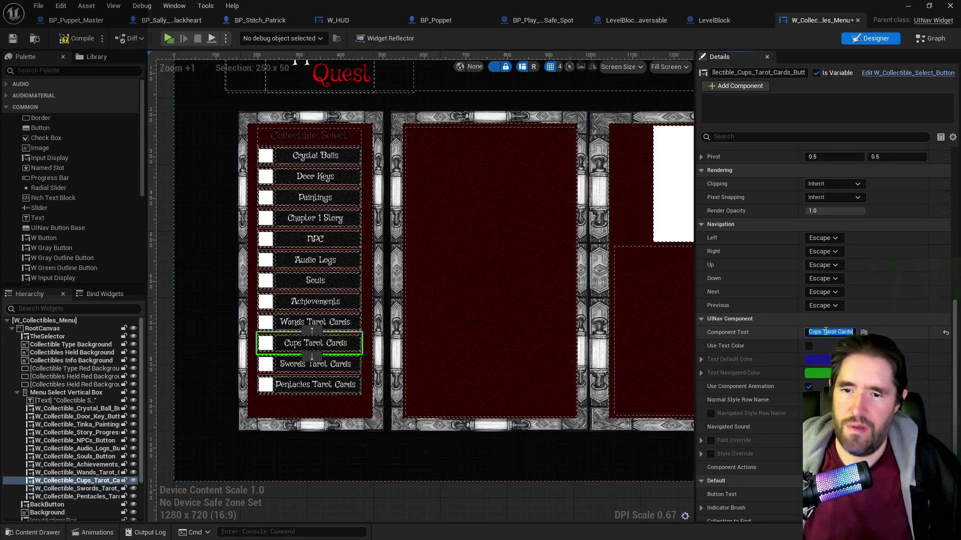
pyautogui.press('Return')
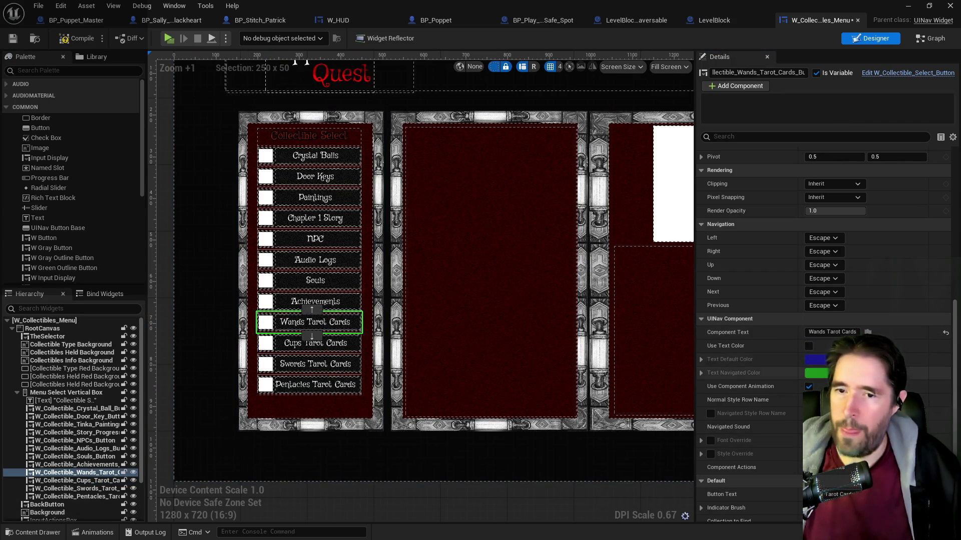
pyautogui.click(837, 333)
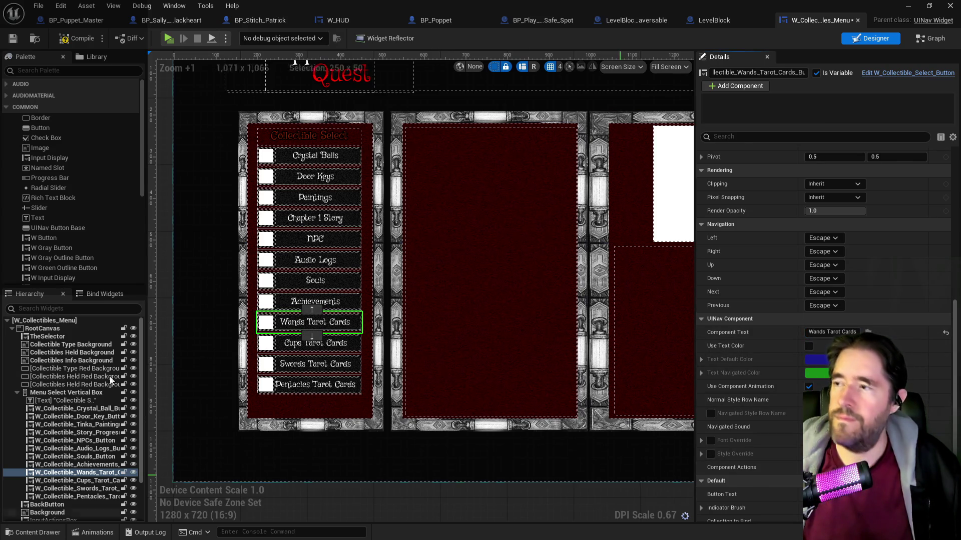
pyautogui.click(64, 44)
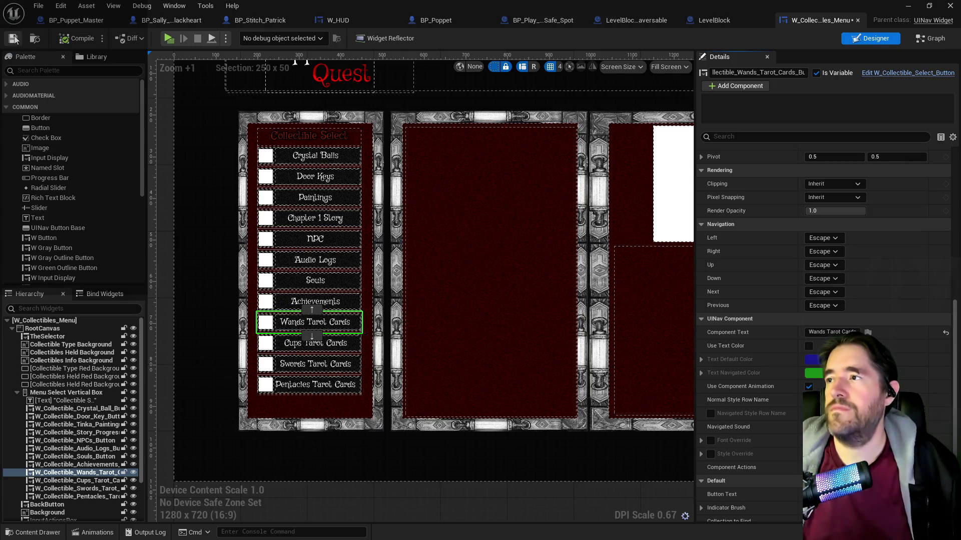
pyautogui.hotkey('ctrl', 's')
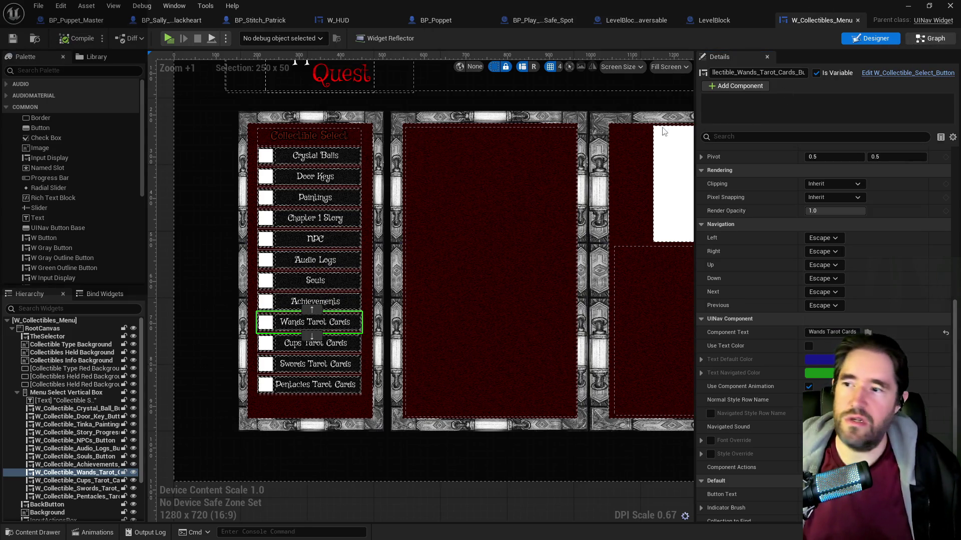
# - In the EventGraph, select the Cups Tarot Cards button and add its On Clicked event
pyautogui.click(930, 38)
pyautogui.scroll(-4, 411, 295)
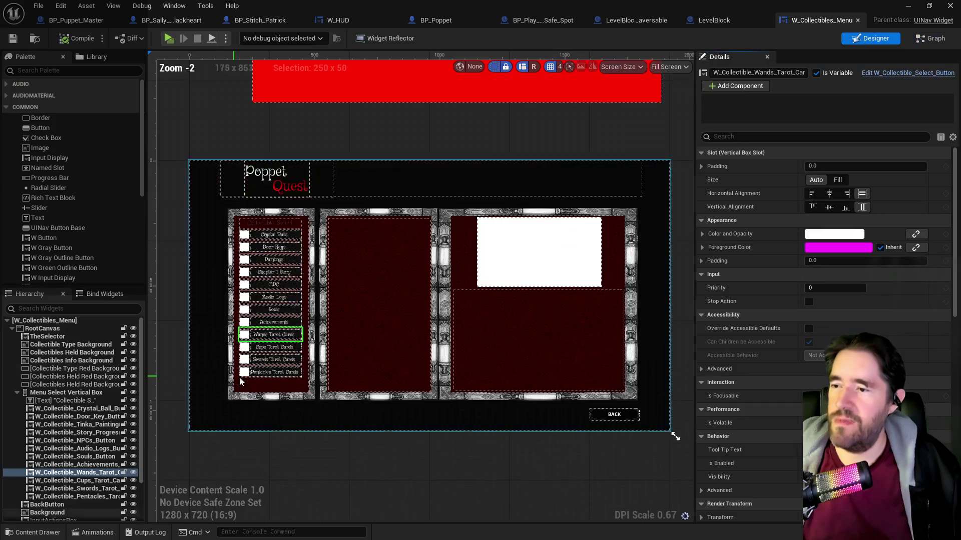
pyautogui.scroll(3, 266, 380)
pyautogui.click(283, 333)
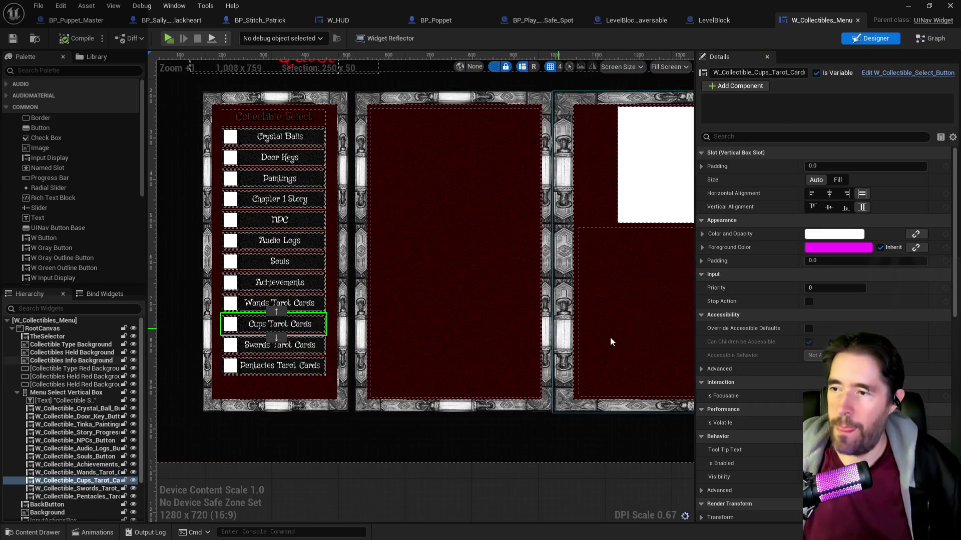
pyautogui.scroll(-5, 782, 378)
pyautogui.scroll(-5, 781, 379)
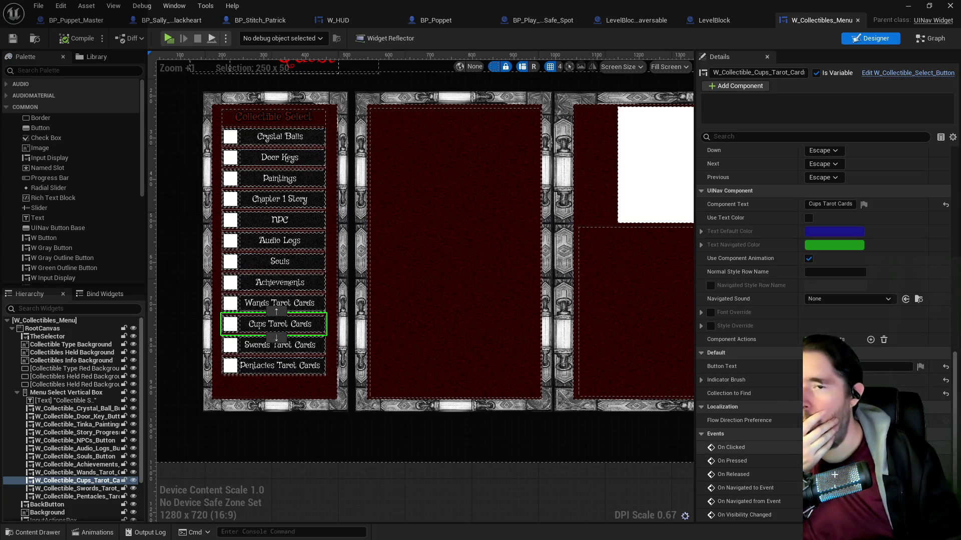
pyautogui.doubleClick(298, 371)
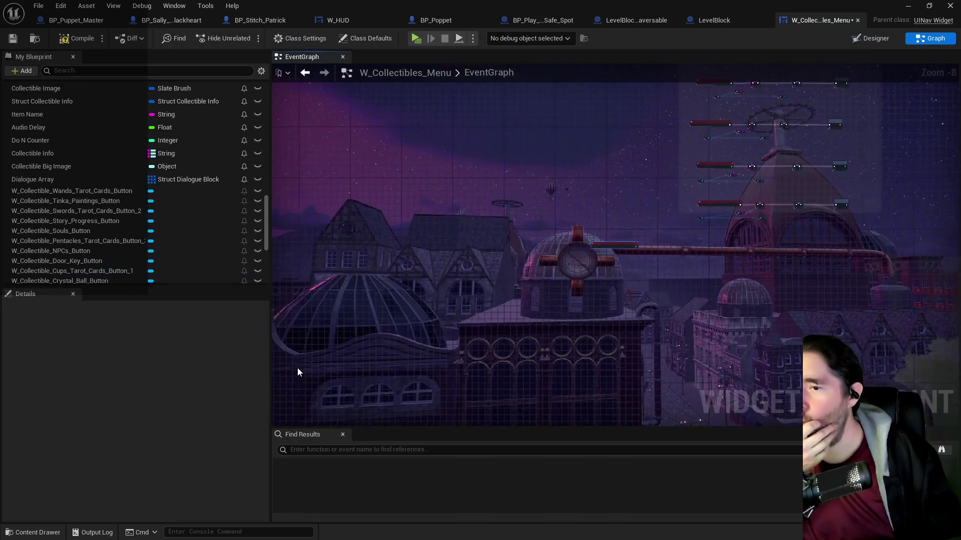
# - Place the Cups On Clicked event above the Wands Tarot Cards event chain, then switch back to Designer
pyautogui.scroll(-3, 374, 374)
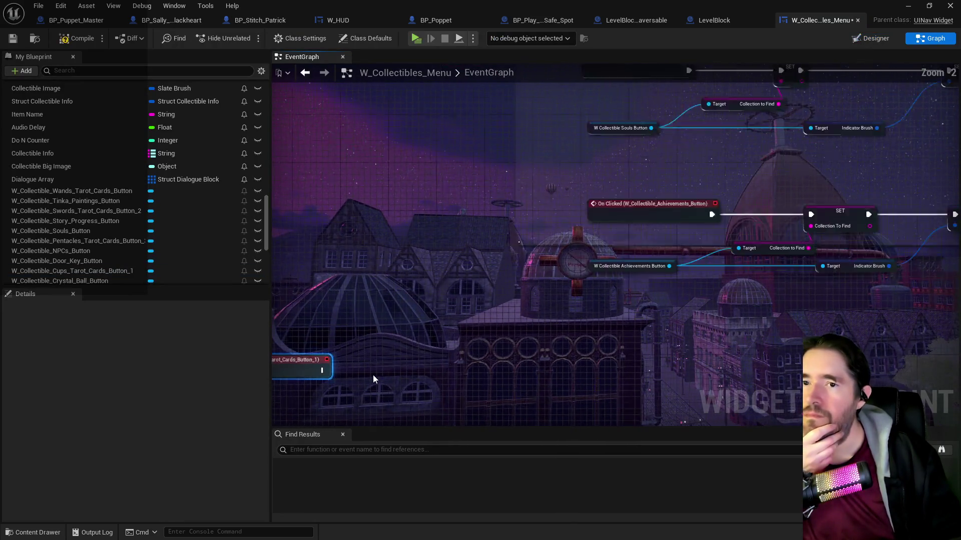
pyautogui.moveTo(295, 356)
pyautogui.mouseDown()
pyautogui.moveTo(651, 355)
pyautogui.moveTo(351, 473)
pyautogui.mouseUp()
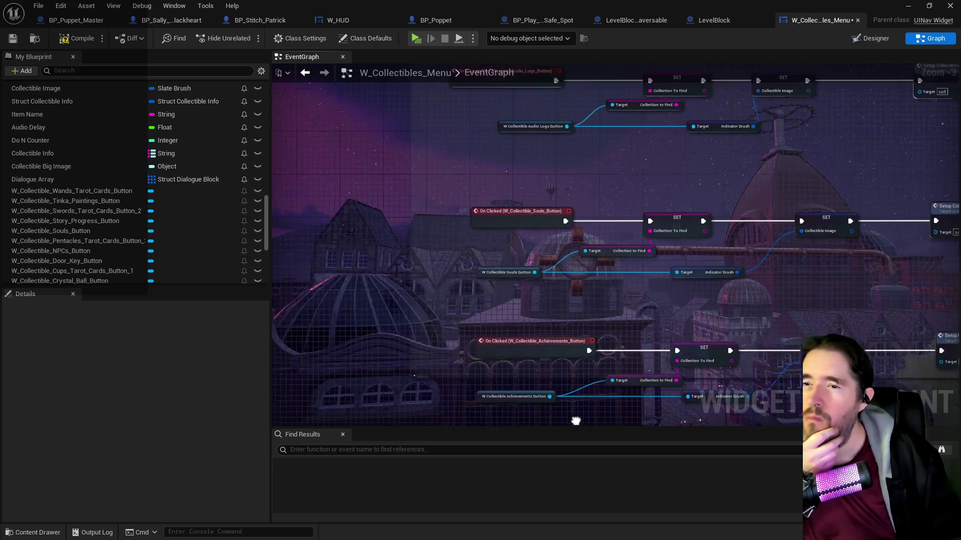
pyautogui.moveTo(638, 278)
pyautogui.mouseDown()
pyautogui.moveTo(439, 349)
pyautogui.moveTo(572, 307)
pyautogui.mouseUp()
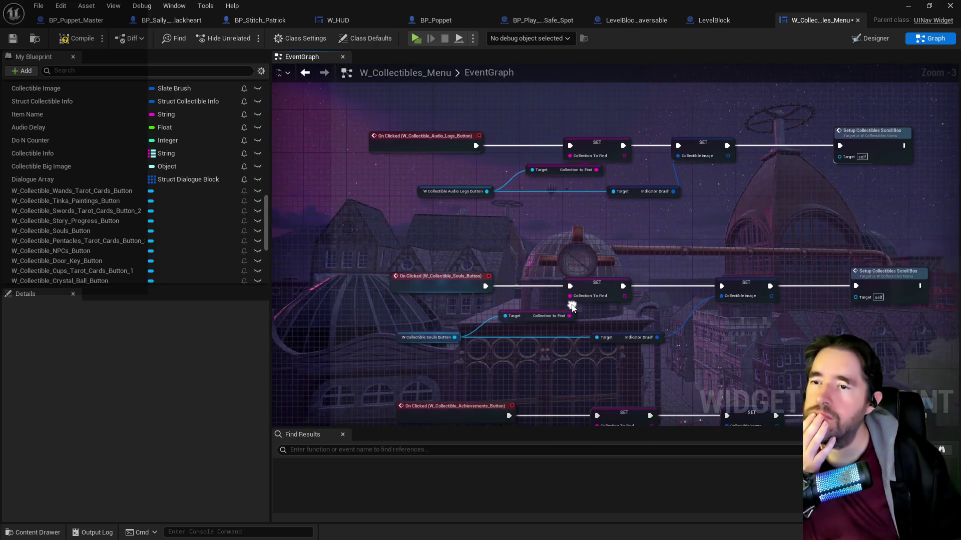
pyautogui.moveTo(498, 287); pyautogui.dragTo(507, 420)
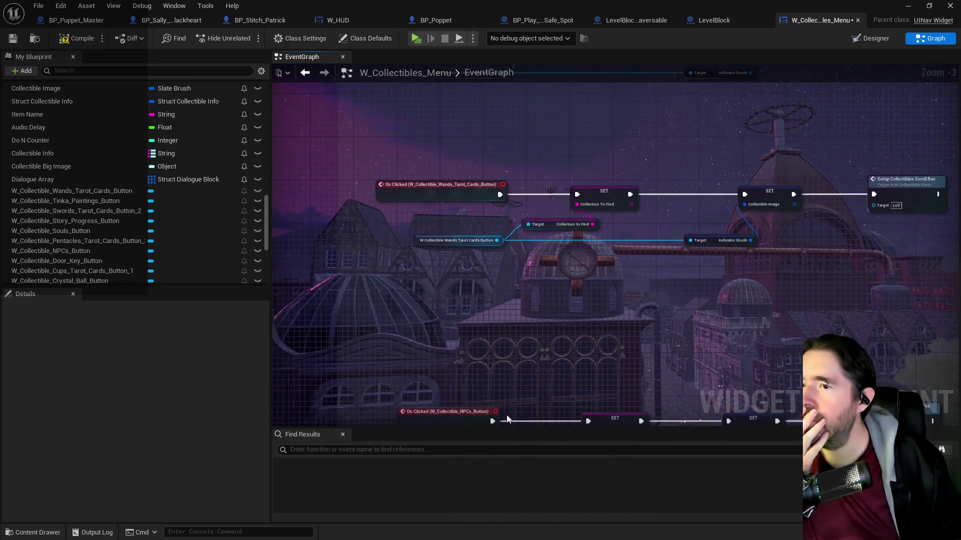
pyautogui.moveTo(369, 150); pyautogui.dragTo(874, 286)
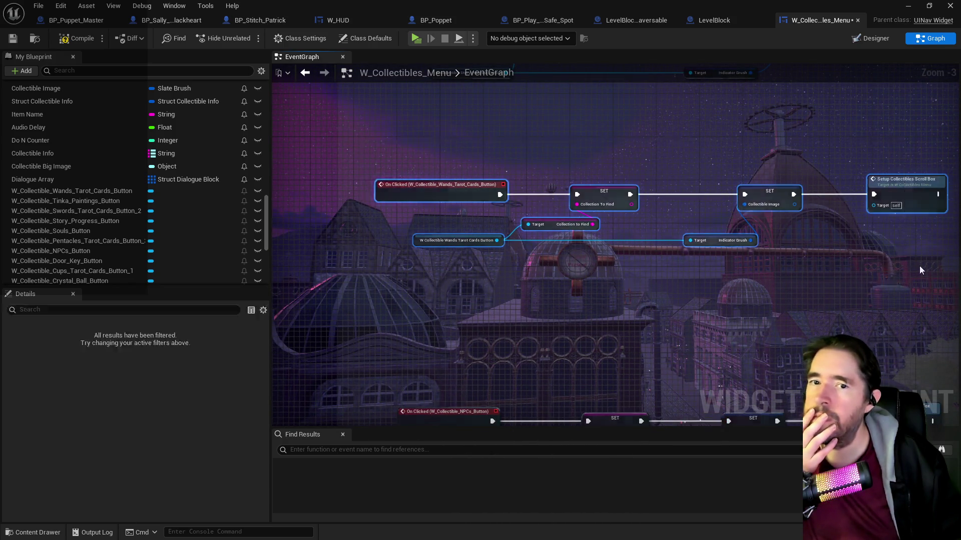
pyautogui.moveTo(900, 249); pyautogui.dragTo(641, 265)
pyautogui.moveTo(640, 221)
pyautogui.mouseDown()
pyautogui.moveTo(688, 200)
pyautogui.moveTo(687, 246)
pyautogui.moveTo(647, 423)
pyautogui.moveTo(651, 488)
pyautogui.moveTo(416, 266)
pyautogui.moveTo(295, 276)
pyautogui.moveTo(461, 287)
pyautogui.moveTo(623, 233)
pyautogui.moveTo(763, 230)
pyautogui.moveTo(781, 247)
pyautogui.mouseUp()
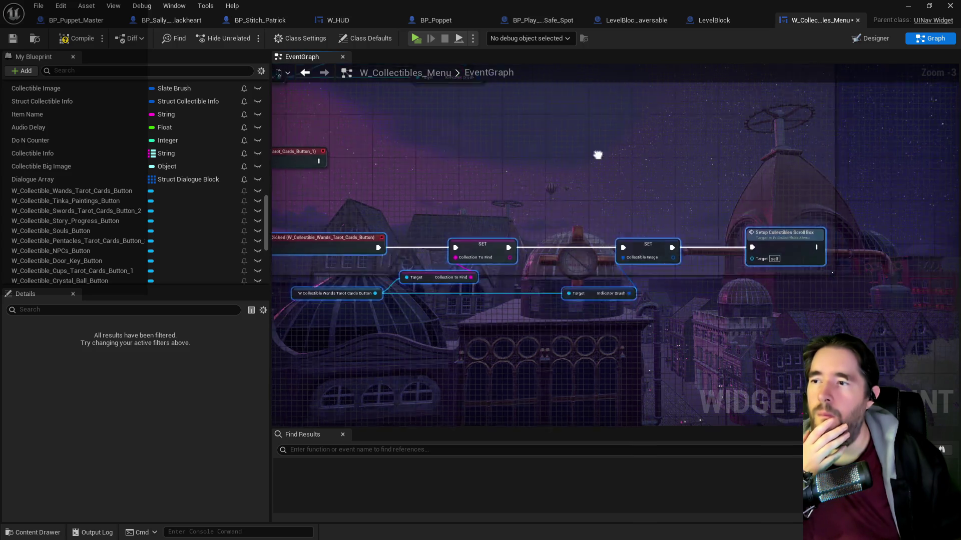
pyautogui.moveTo(502, 271)
pyautogui.mouseDown()
pyautogui.moveTo(439, 281)
pyautogui.moveTo(448, 282)
pyautogui.mouseUp()
pyautogui.scroll(3, 429, 225)
pyautogui.click(423, 183)
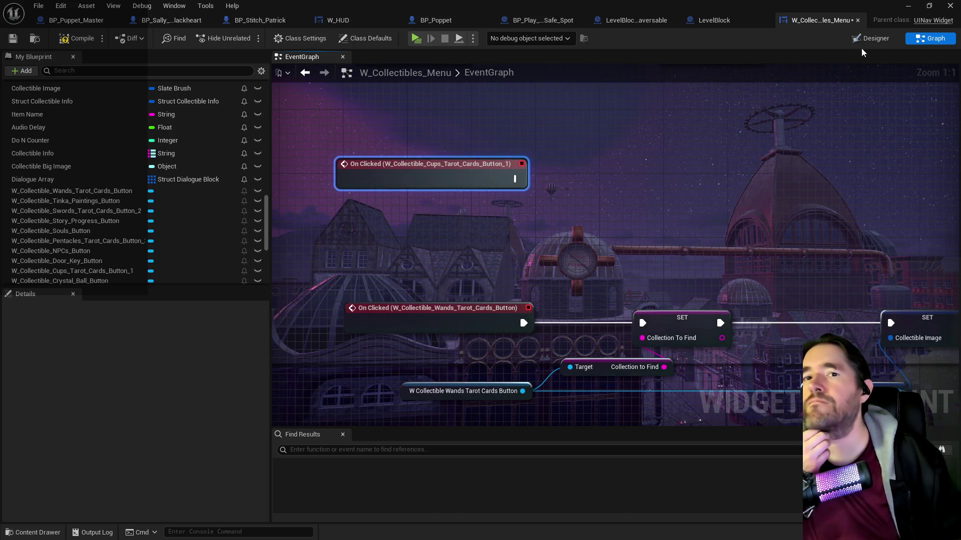
pyautogui.click(848, 40)
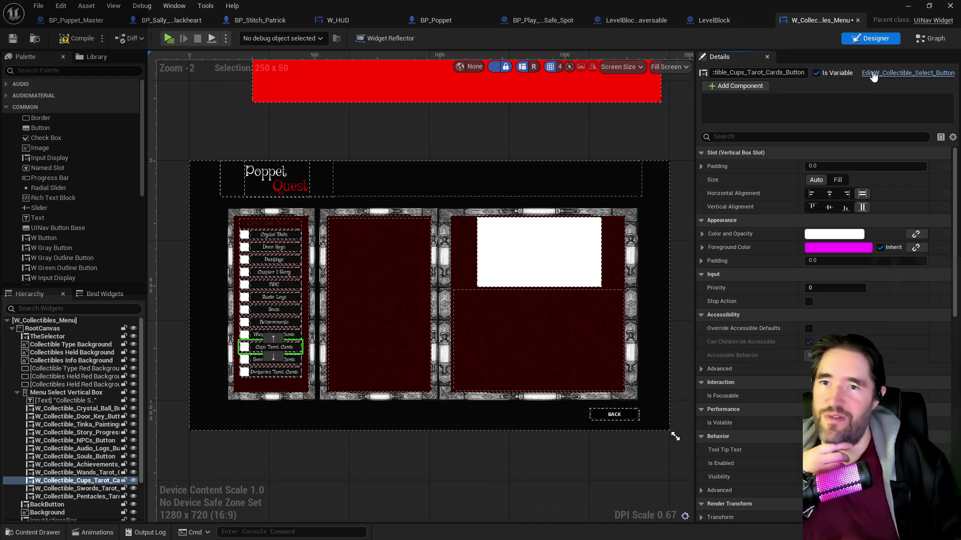
pyautogui.click(291, 361)
pyautogui.press('End')
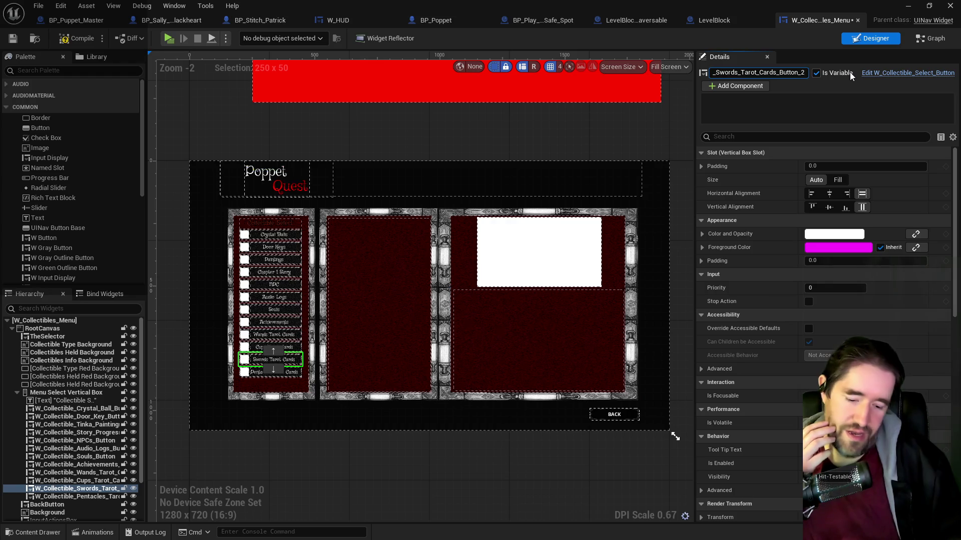